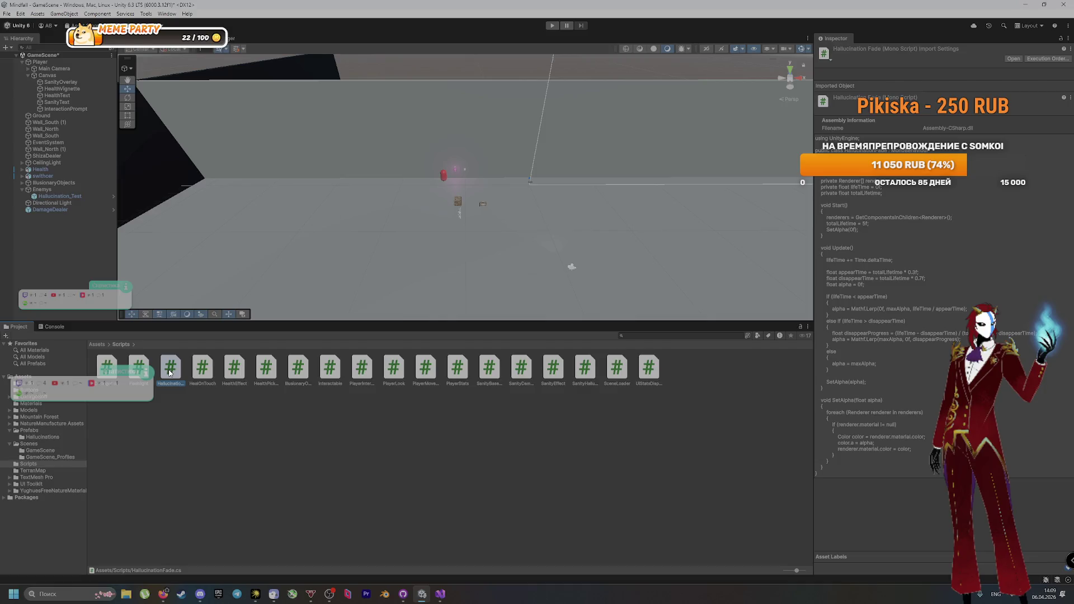
Step: Attach HallucinationFade.cs to the Hallucination_Test capsule, then bring up the VK community page
{"action": "left_click", "coordinate": [57, 197]}
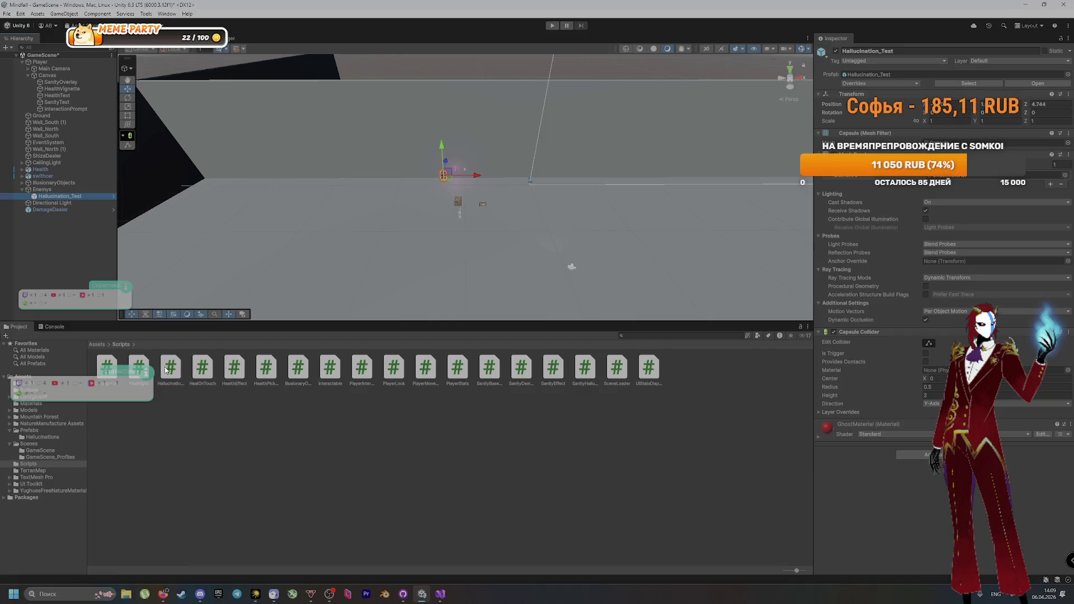
{"action": "left_click_drag", "start_coordinate": [788, 504], "coordinate": [844, 523]}
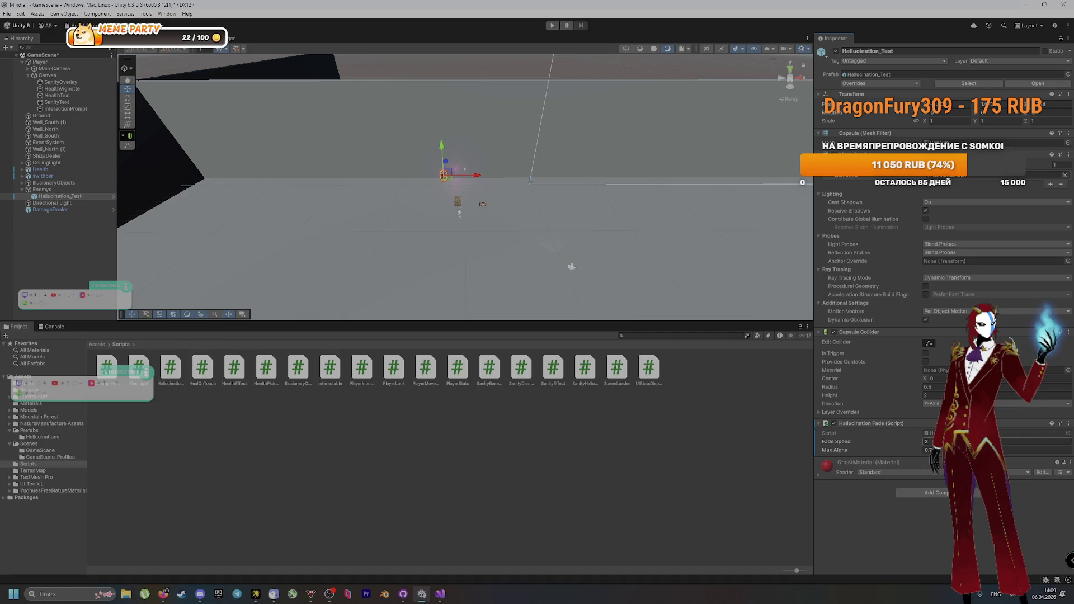
{"action": "left_click", "coordinate": [163, 593]}
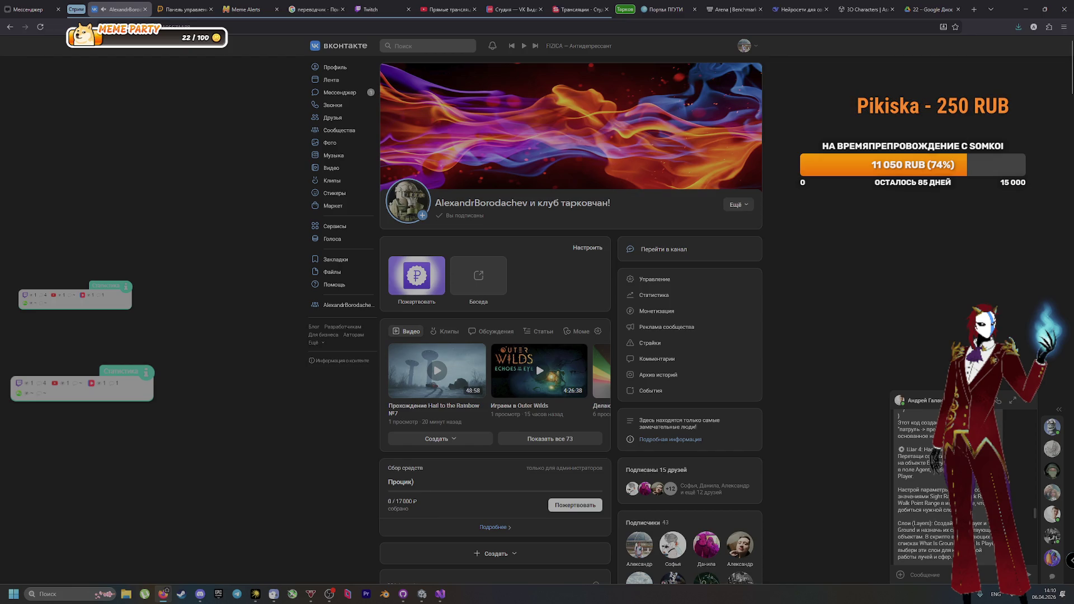
Step: Read through the C# script code in the VK chat message, then return to Unity
{"action": "scroll", "coordinate": [922, 487], "scroll_direction": "down", "scroll_amount": 10}
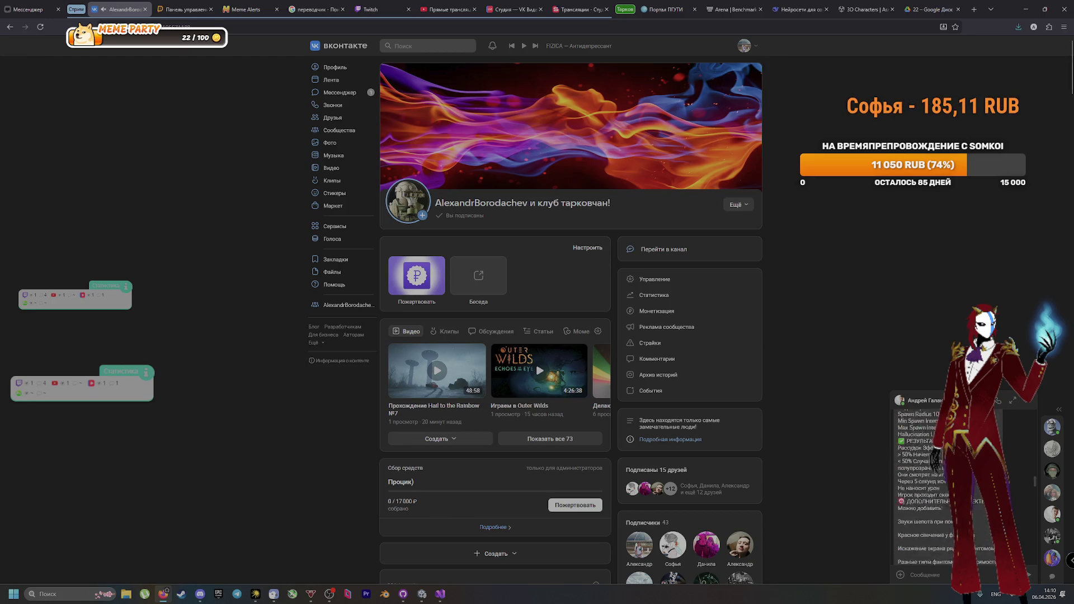
{"action": "scroll", "coordinate": [923, 486], "scroll_direction": "down", "scroll_amount": 10}
{"action": "scroll", "coordinate": [923, 487], "scroll_direction": "down", "scroll_amount": 10}
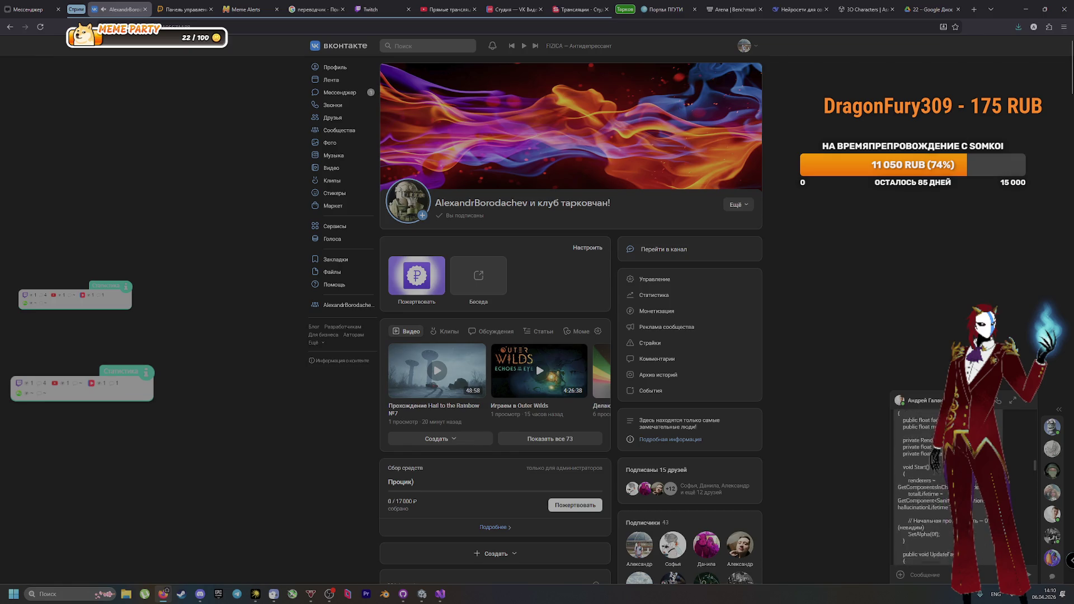
{"action": "scroll", "coordinate": [923, 487], "scroll_direction": "down", "scroll_amount": 10}
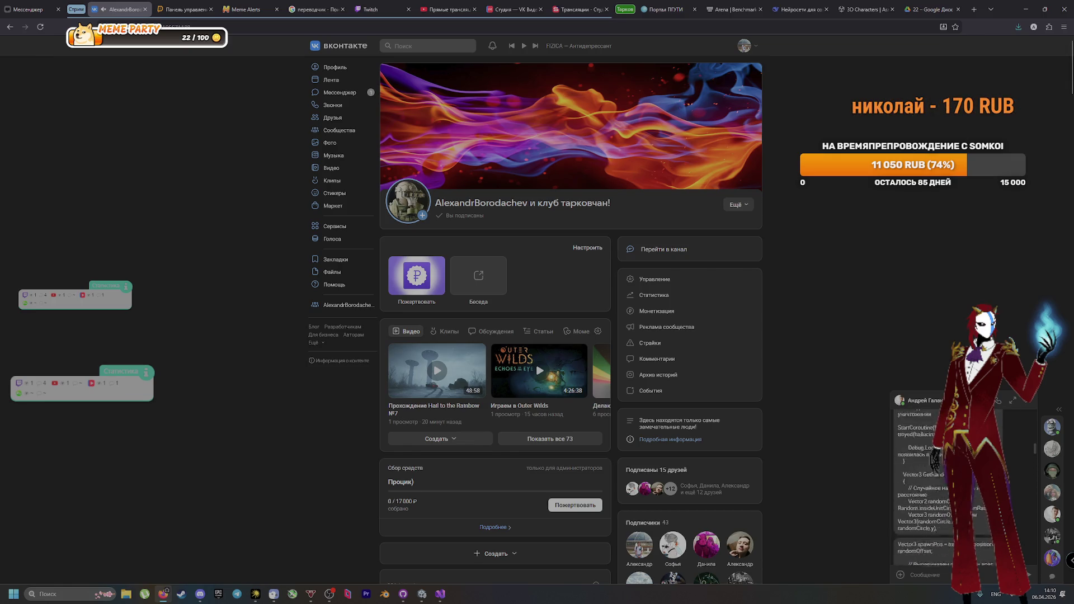
{"action": "scroll", "coordinate": [922, 487], "scroll_direction": "up", "scroll_amount": 4}
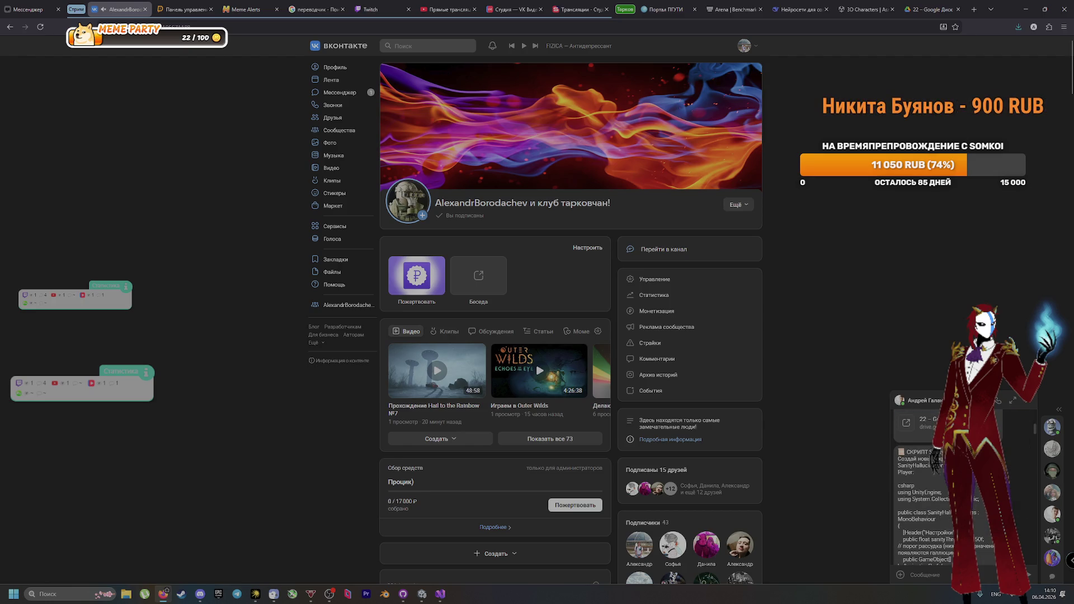
{"action": "scroll", "coordinate": [923, 504], "scroll_direction": "down", "scroll_amount": 10}
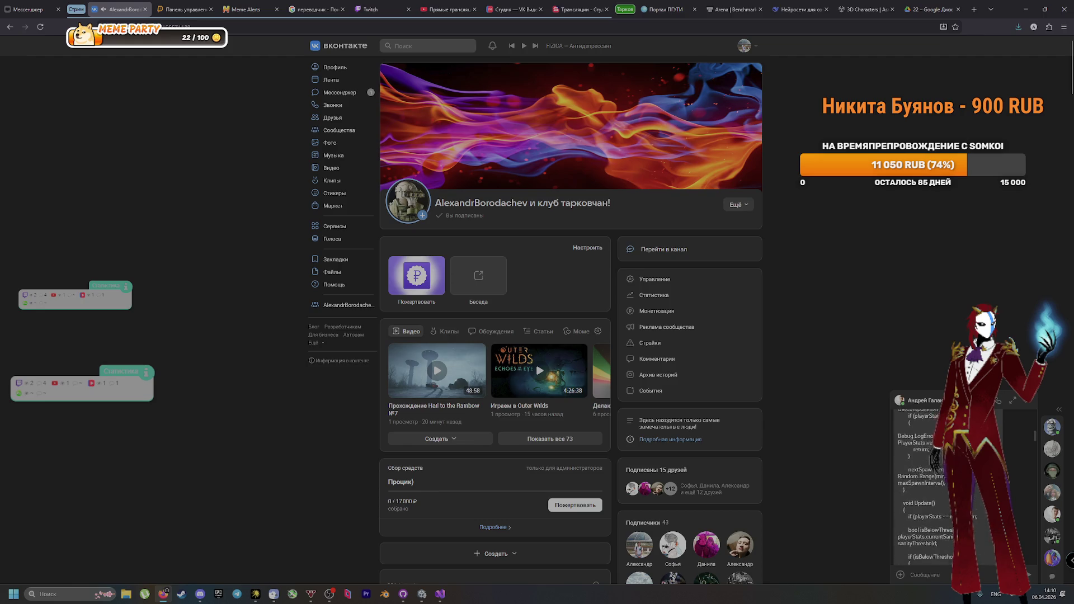
{"action": "scroll", "coordinate": [923, 492], "scroll_direction": "down", "scroll_amount": 10}
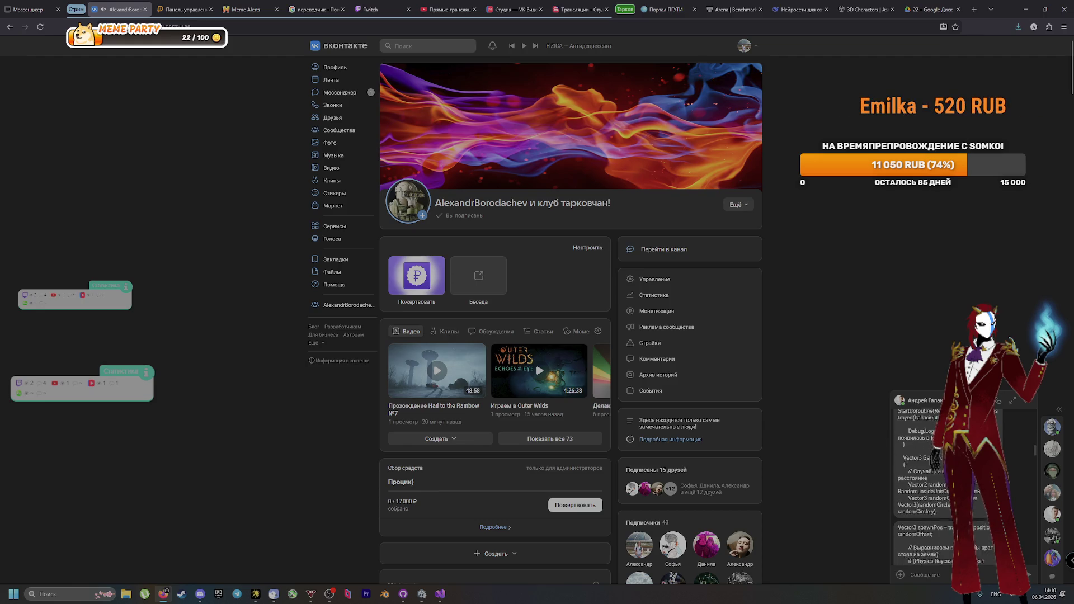
{"action": "scroll", "coordinate": [923, 486], "scroll_direction": "down", "scroll_amount": 5}
{"action": "scroll", "coordinate": [922, 487], "scroll_direction": "down", "scroll_amount": 5}
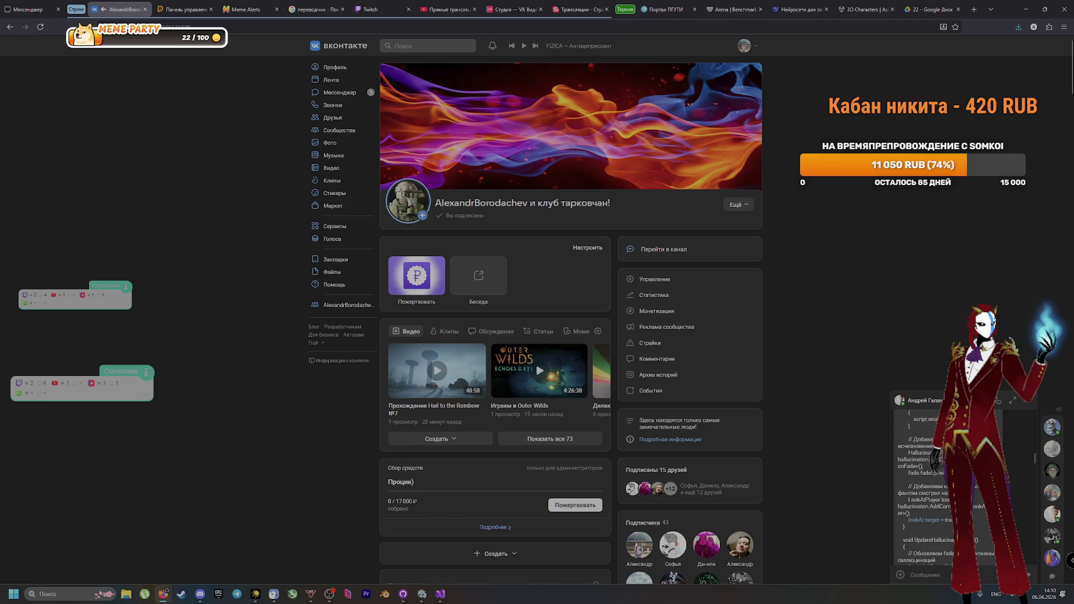
{"action": "key", "text": "alt+Tab"}
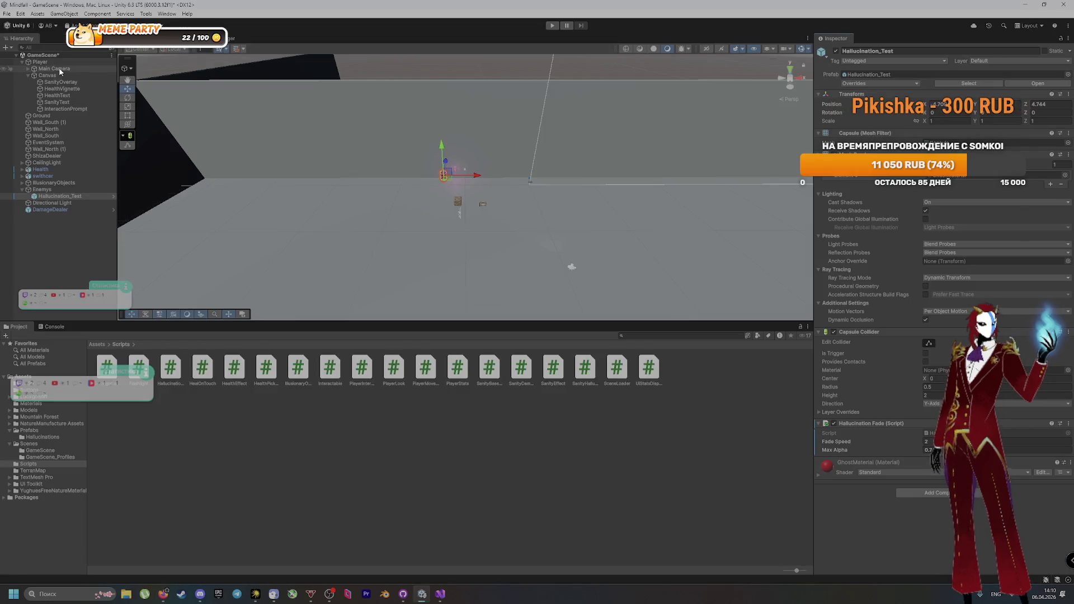
Step: Assign Hallucination_Test as Element 0 of Player's Hallucination Prefabs list
{"action": "left_click", "coordinate": [41, 62]}
{"action": "scroll", "coordinate": [847, 491], "scroll_direction": "down", "scroll_amount": 5}
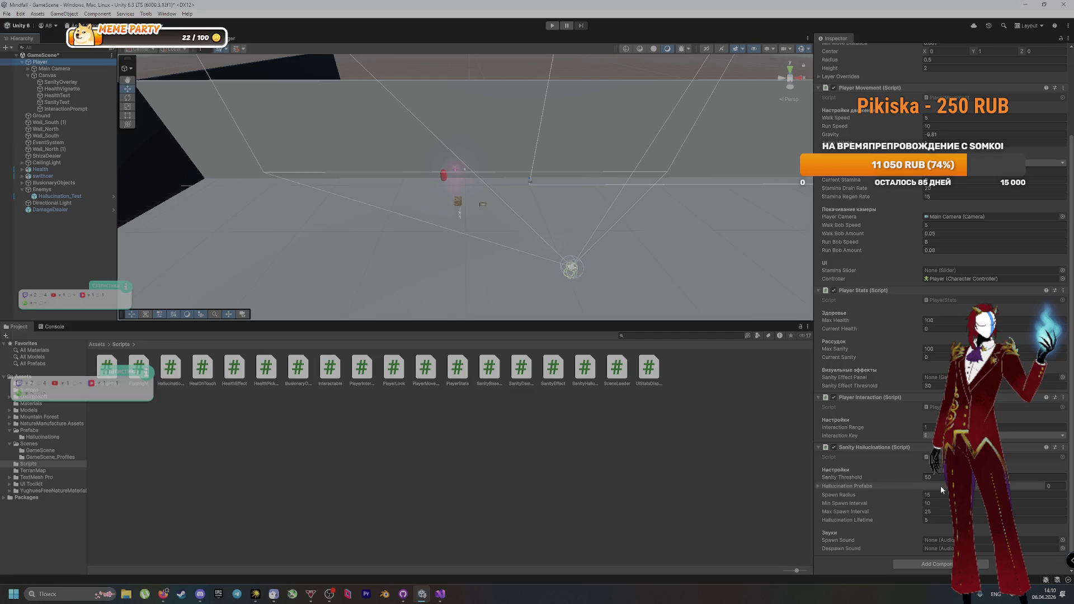
{"action": "left_click", "coordinate": [818, 486]}
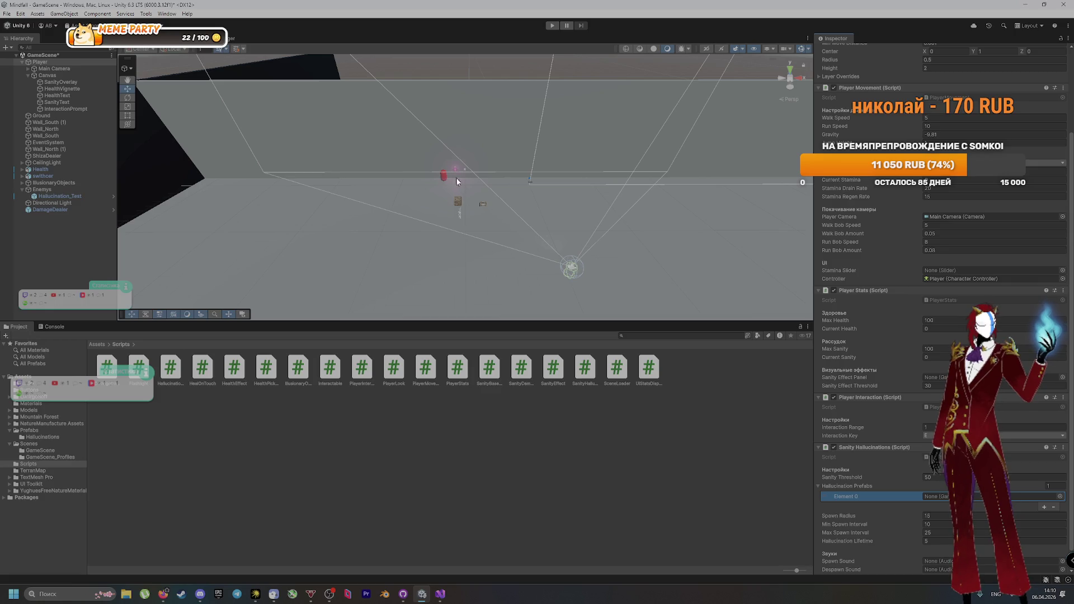
{"action": "left_click", "coordinate": [1059, 497]}
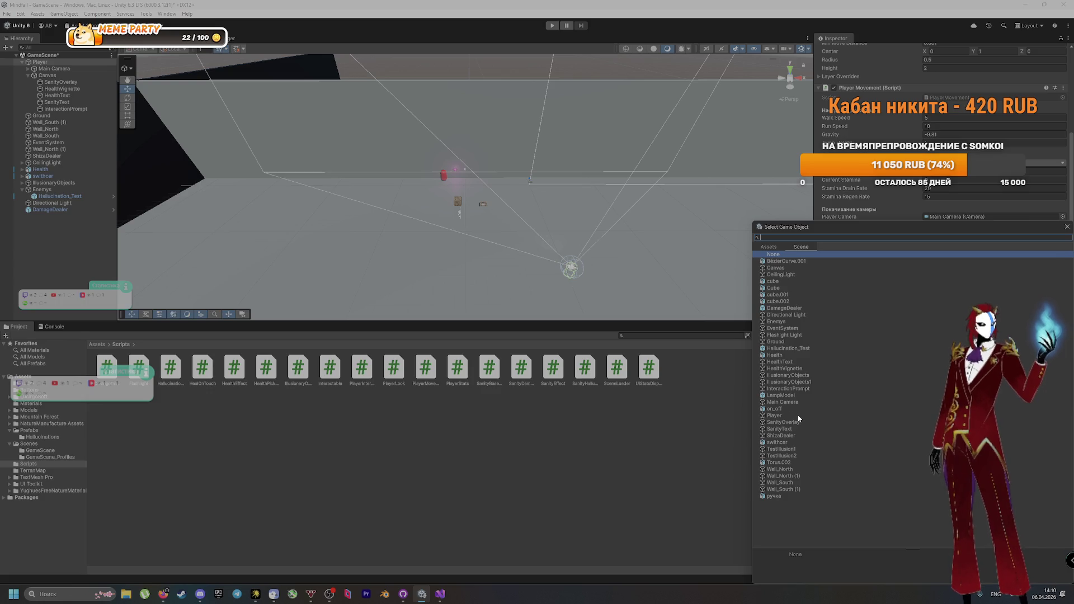
{"action": "type", "text": "h"}
{"action": "key", "text": "Down"}
{"action": "key", "text": "Down"}
{"action": "key", "text": "Down"}
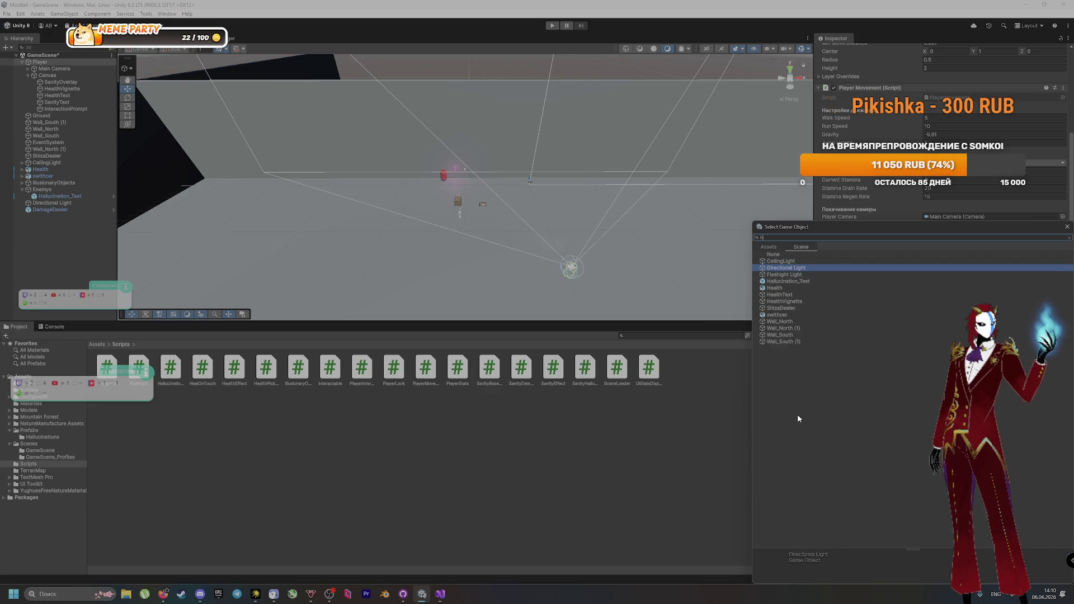
{"action": "key", "text": "Return"}
Step: Select Hallucination_Test to inspect its settings, then switch to the browser
{"action": "scroll", "coordinate": [851, 495], "scroll_direction": "down", "scroll_amount": 1}
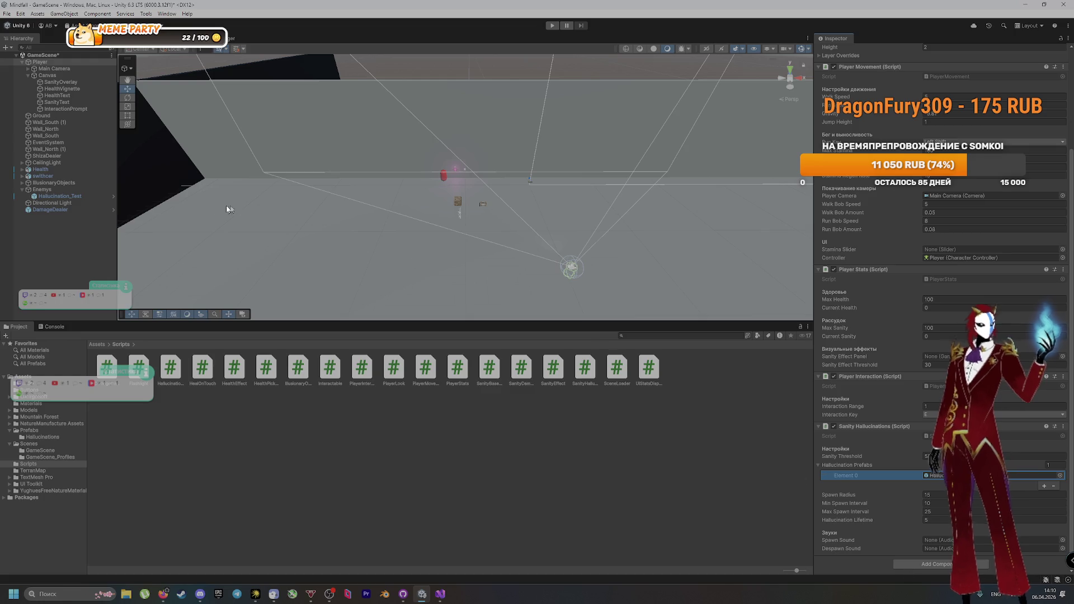
{"action": "left_click", "coordinate": [80, 197]}
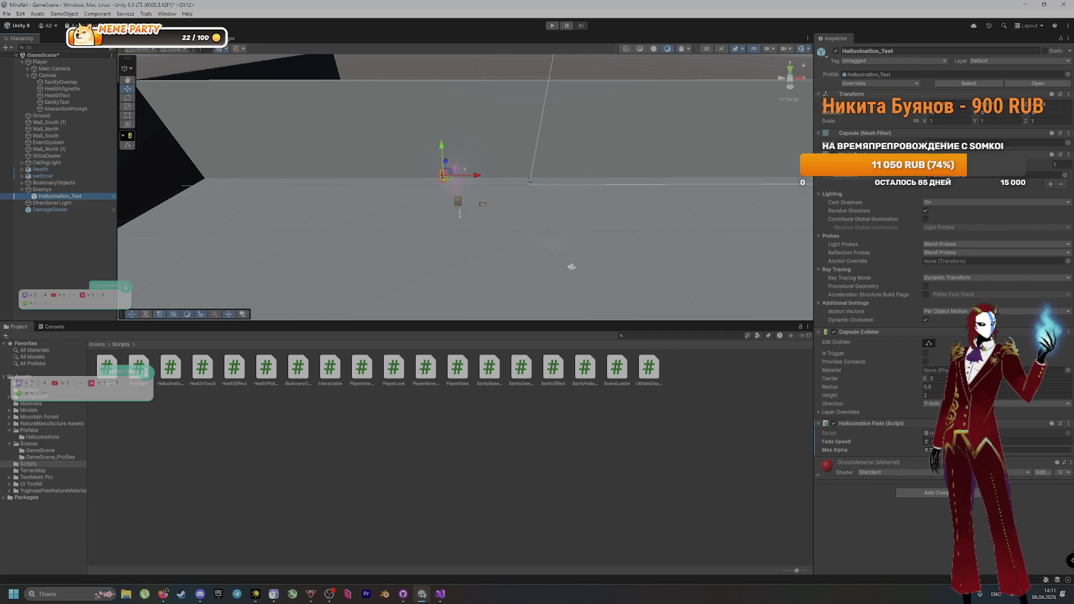
{"action": "key", "text": "alt+Tab"}
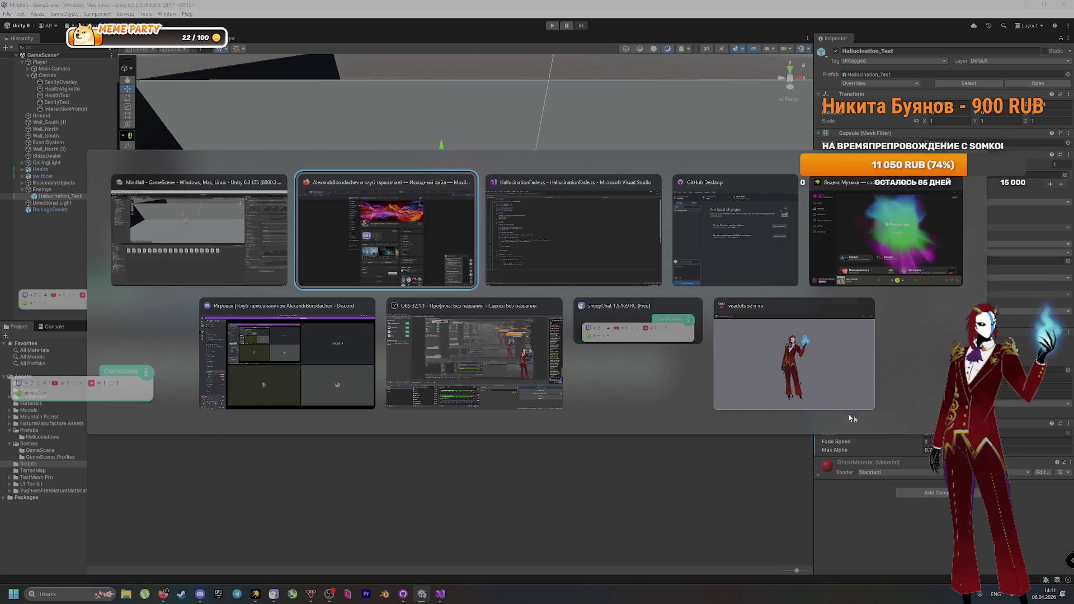
{"action": "scroll", "coordinate": [923, 486], "scroll_direction": "down", "scroll_amount": 10}
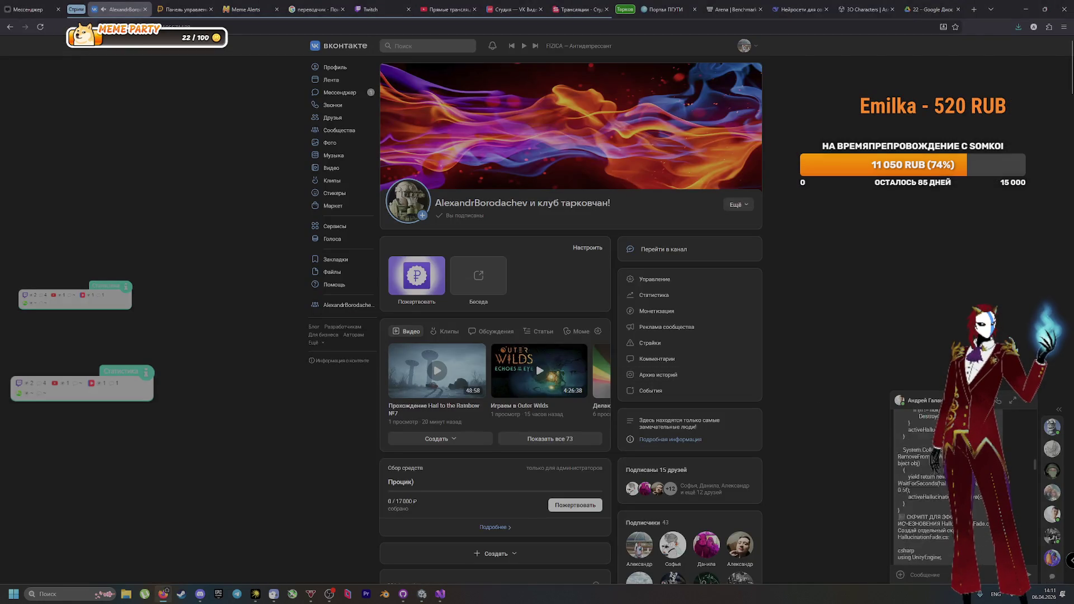
{"action": "scroll", "coordinate": [922, 486], "scroll_direction": "down", "scroll_amount": 10}
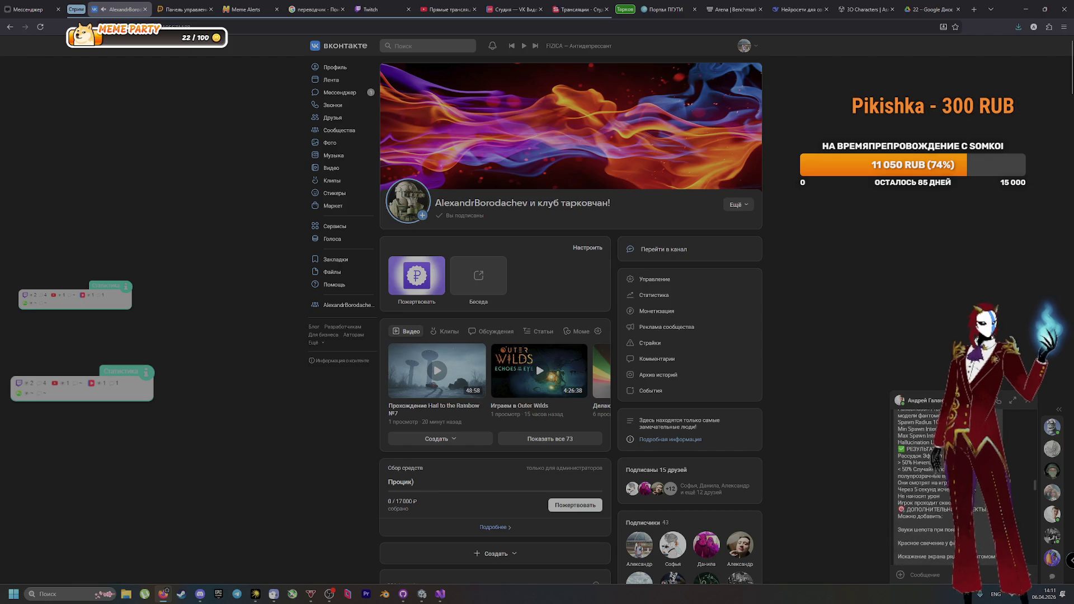
{"action": "scroll", "coordinate": [940, 526], "scroll_direction": "down", "scroll_amount": 10}
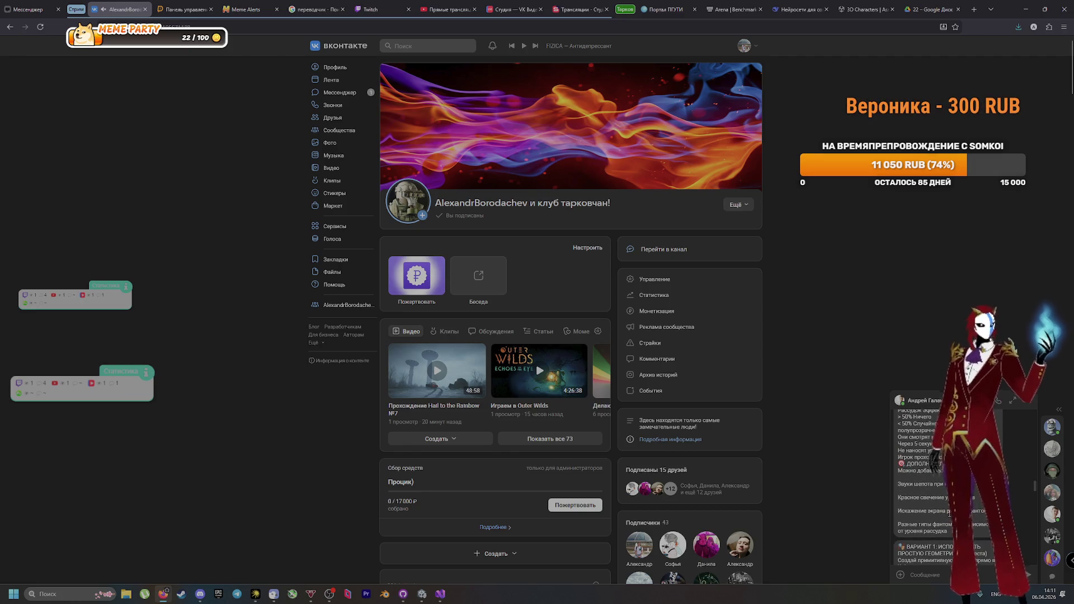
{"action": "scroll", "coordinate": [948, 513], "scroll_direction": "down", "scroll_amount": 10}
{"action": "scroll", "coordinate": [944, 522], "scroll_direction": "down", "scroll_amount": 4}
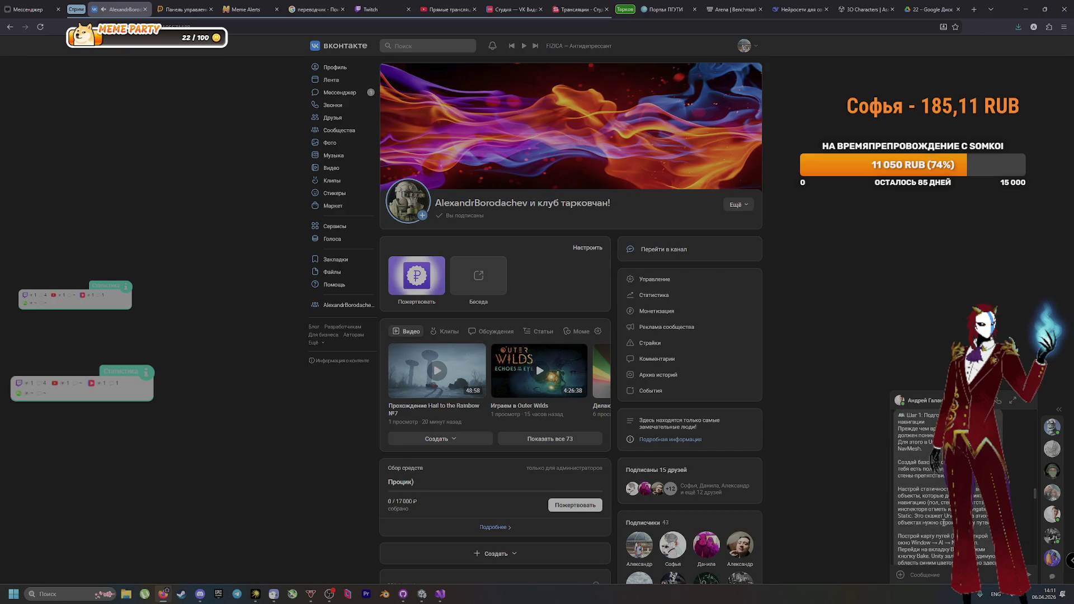
{"action": "scroll", "coordinate": [943, 522], "scroll_direction": "down", "scroll_amount": 5}
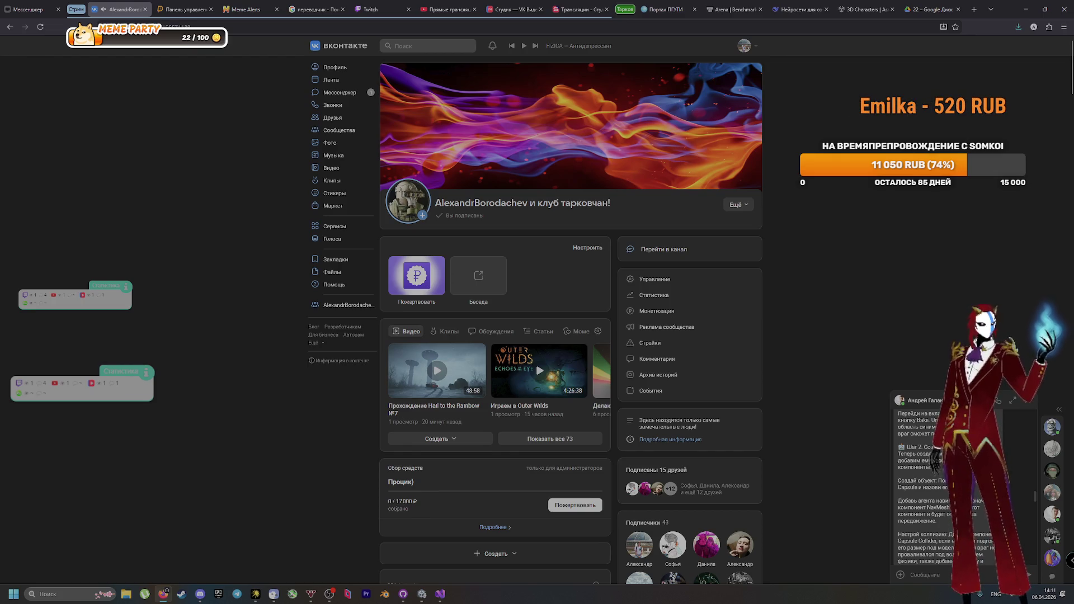
{"action": "scroll", "coordinate": [949, 516], "scroll_direction": "down", "scroll_amount": 2}
{"action": "scroll", "coordinate": [949, 517], "scroll_direction": "down", "scroll_amount": 2}
{"action": "scroll", "coordinate": [944, 515], "scroll_direction": "down", "scroll_amount": 1}
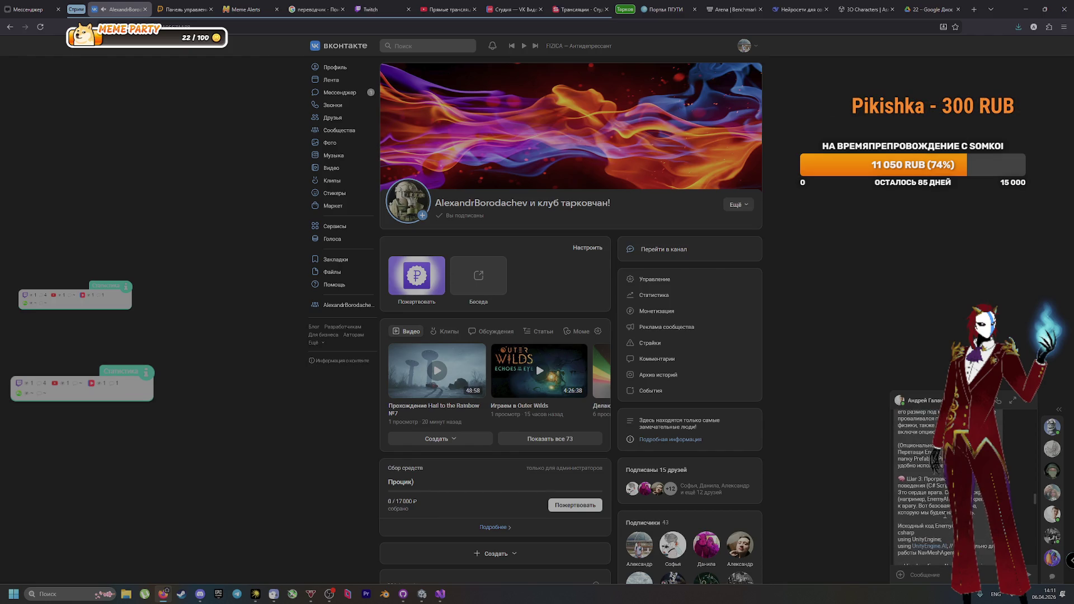
{"action": "scroll", "coordinate": [944, 514], "scroll_direction": "down", "scroll_amount": 5}
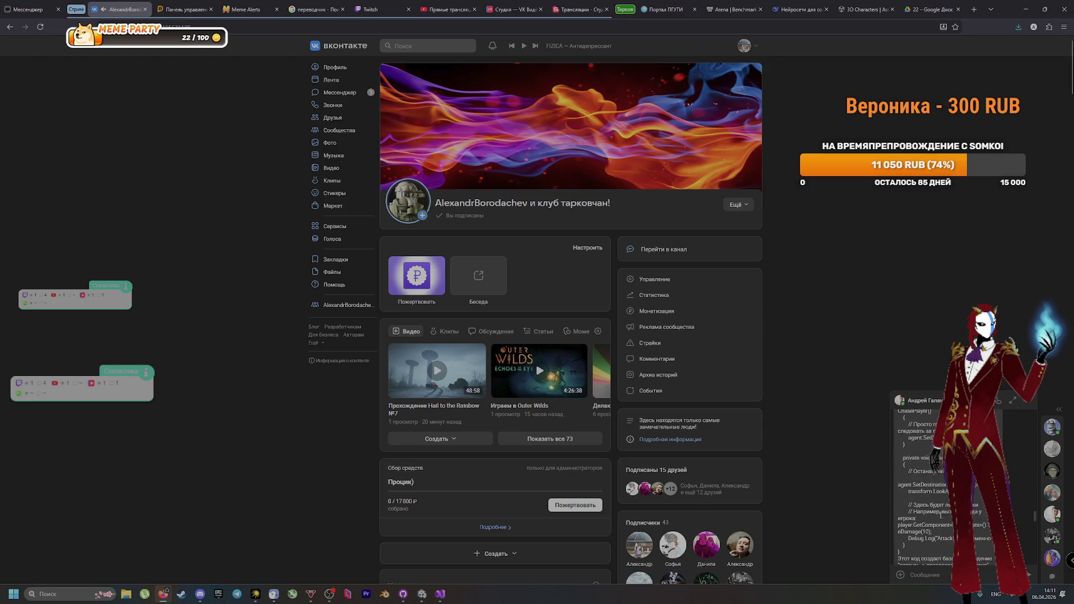
{"action": "scroll", "coordinate": [941, 514], "scroll_direction": "down", "scroll_amount": 5}
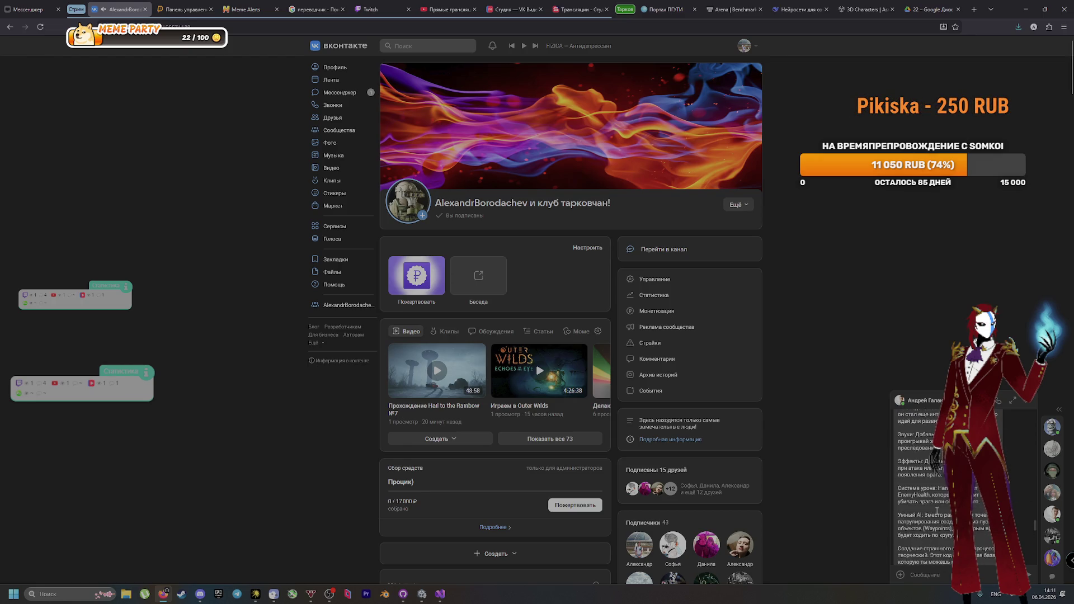
Step: Review HallucinationFade.cs in Visual Studio, then start GameScene in Play mode
{"action": "left_click", "coordinate": [423, 595]}
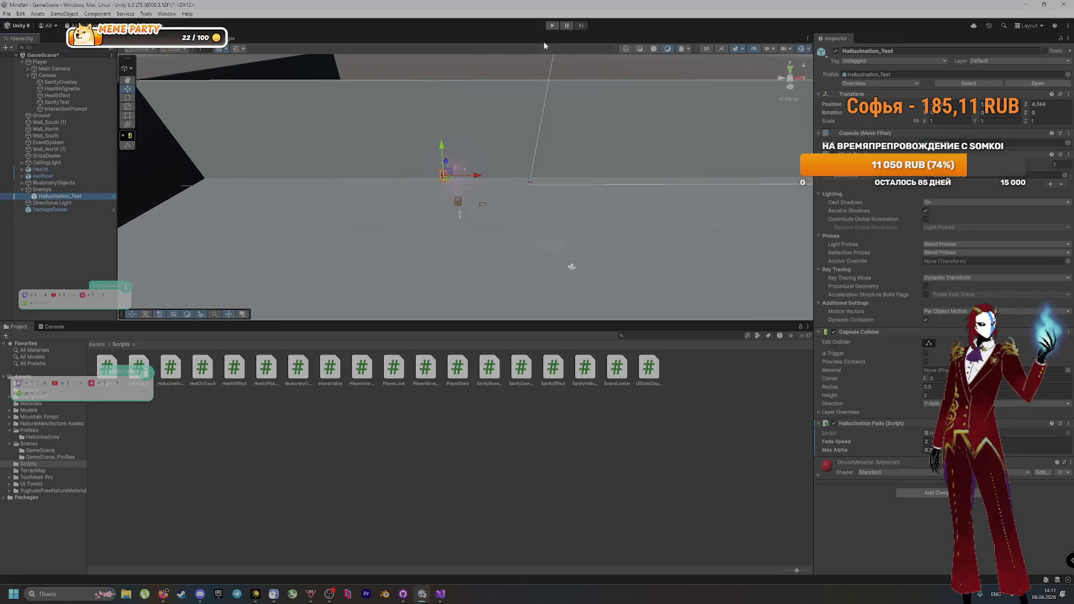
{"action": "left_click", "coordinate": [552, 25]}
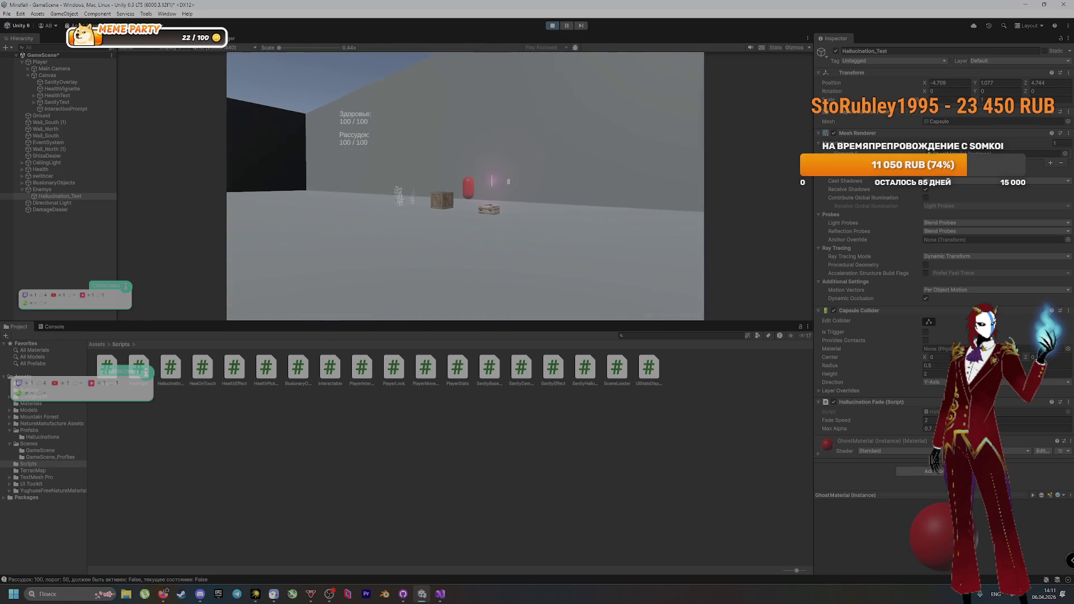
Step: Walk forward until sanity hits 10 and hallucinations appear, stop play, and enlarge the Scene view
{"action": "key", "text": "w"}
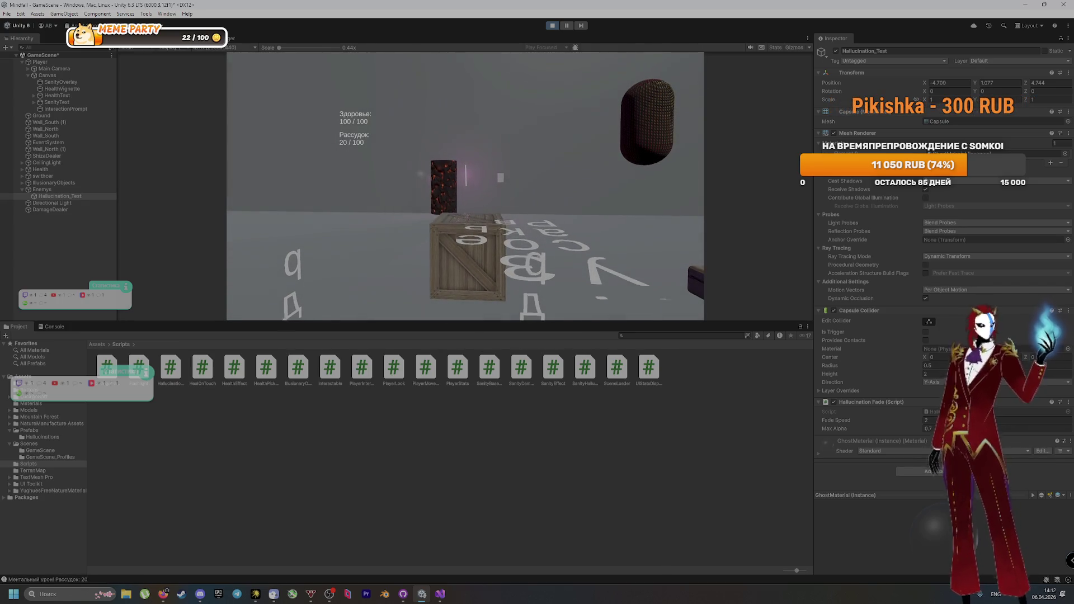
{"action": "left_click", "coordinate": [552, 26]}
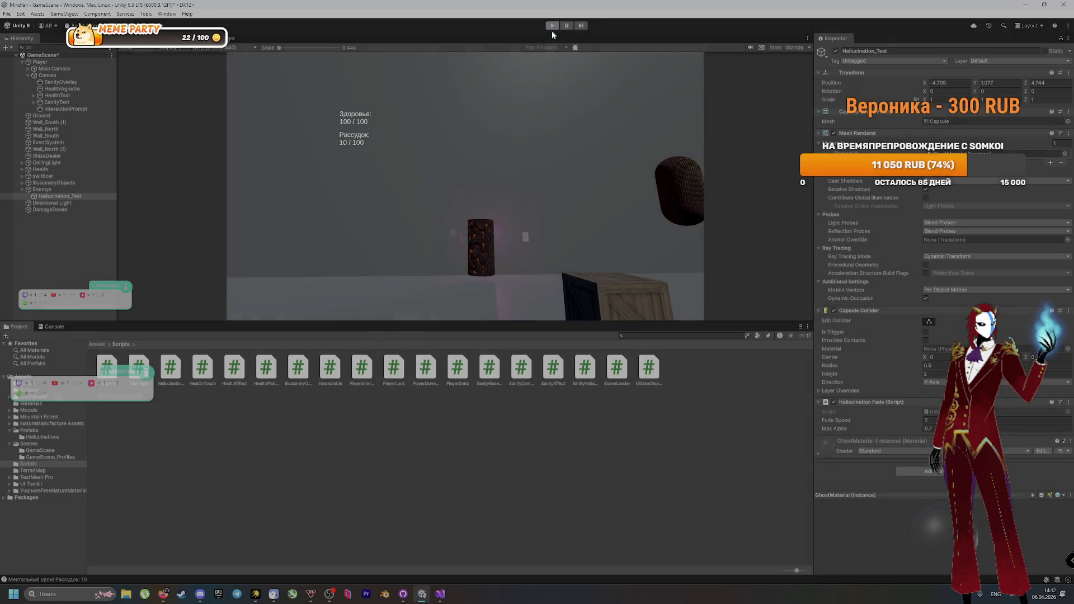
{"action": "mouse_move", "coordinate": [384, 326]}
{"action": "left_mouse_down"}
{"action": "mouse_move", "coordinate": [386, 510]}
{"action": "mouse_move", "coordinate": [387, 489]}
{"action": "left_mouse_up"}
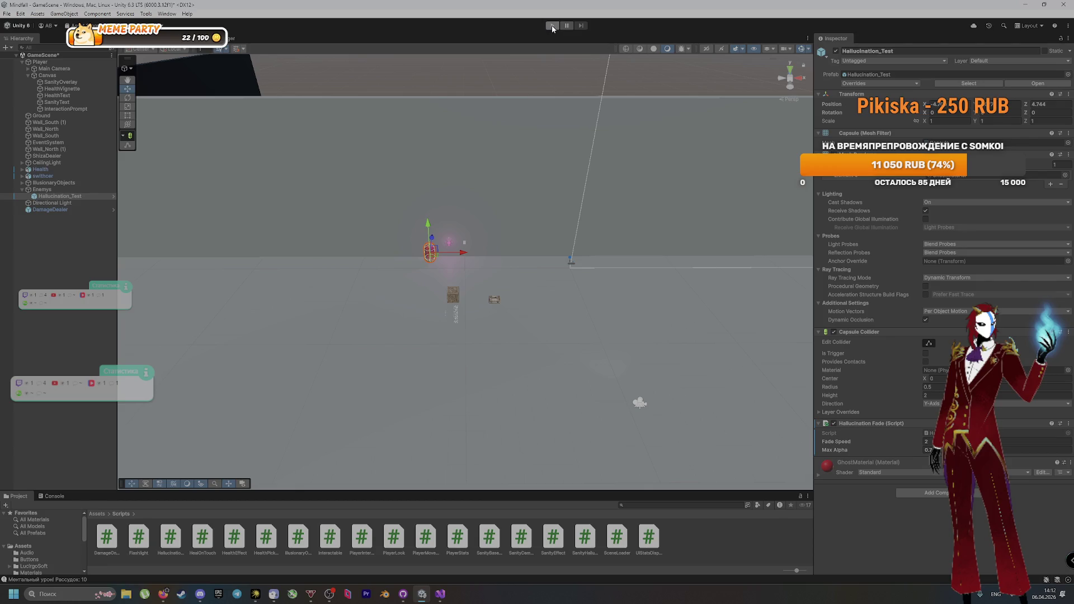
{"action": "left_click", "coordinate": [552, 25]}
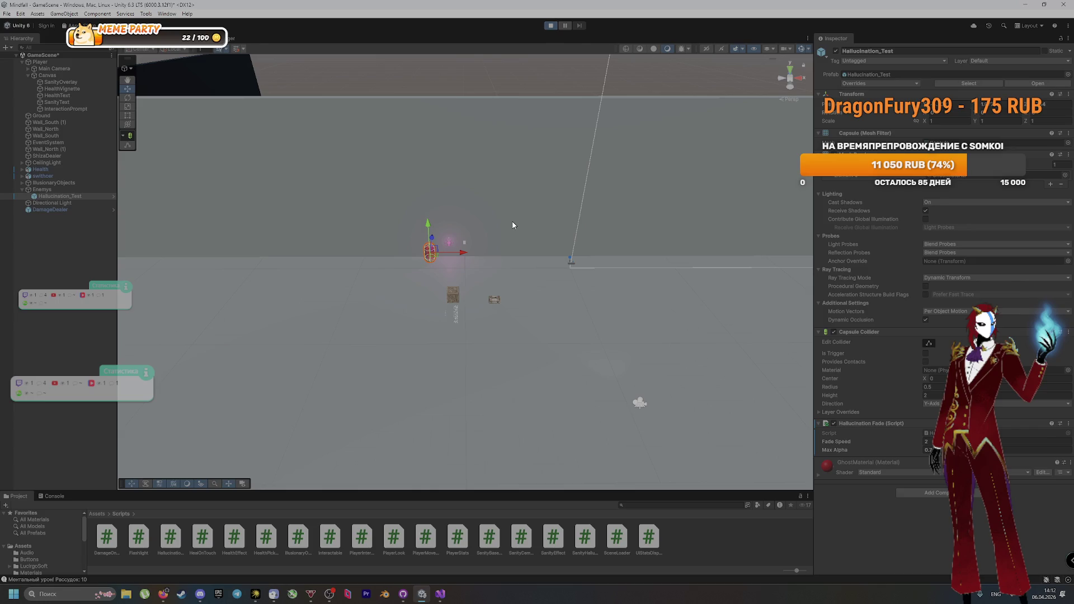
{"action": "key", "text": "w"}
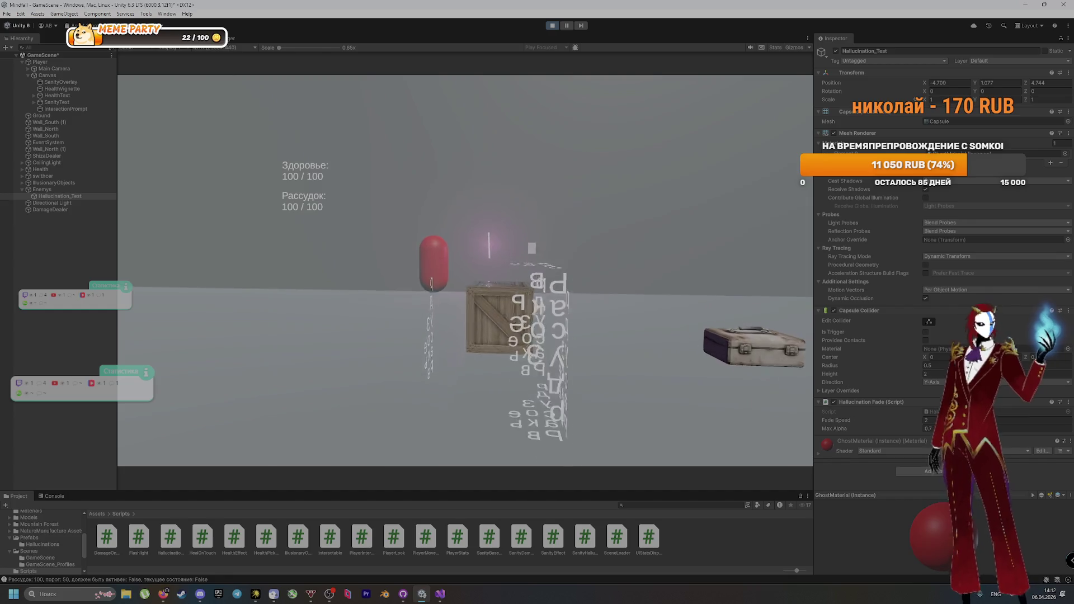
{"action": "key", "text": "w"}
{"action": "key", "text": "d"}
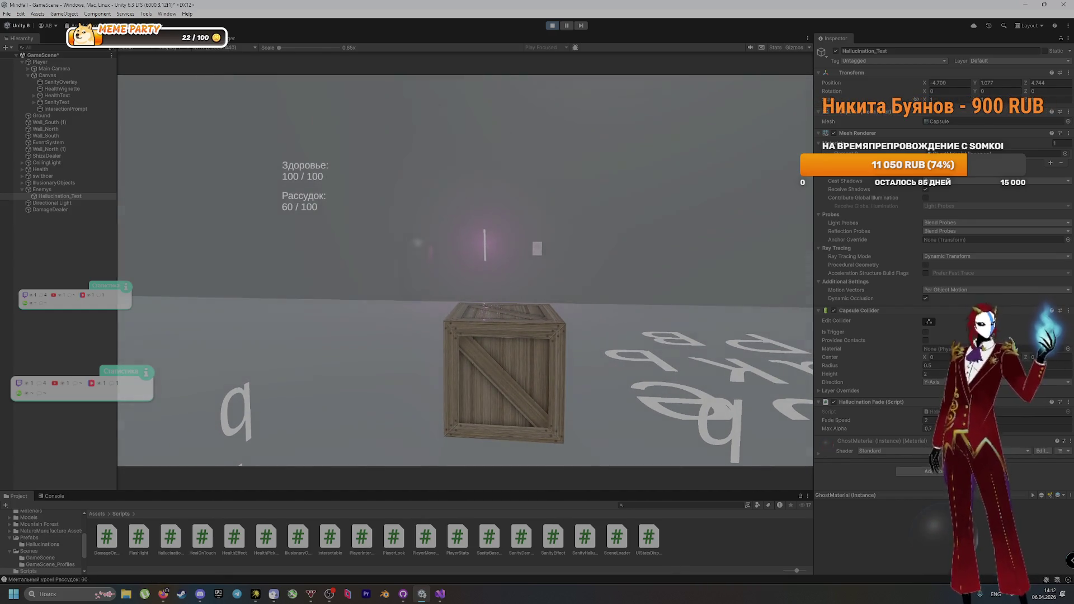
{"action": "key", "text": "a"}
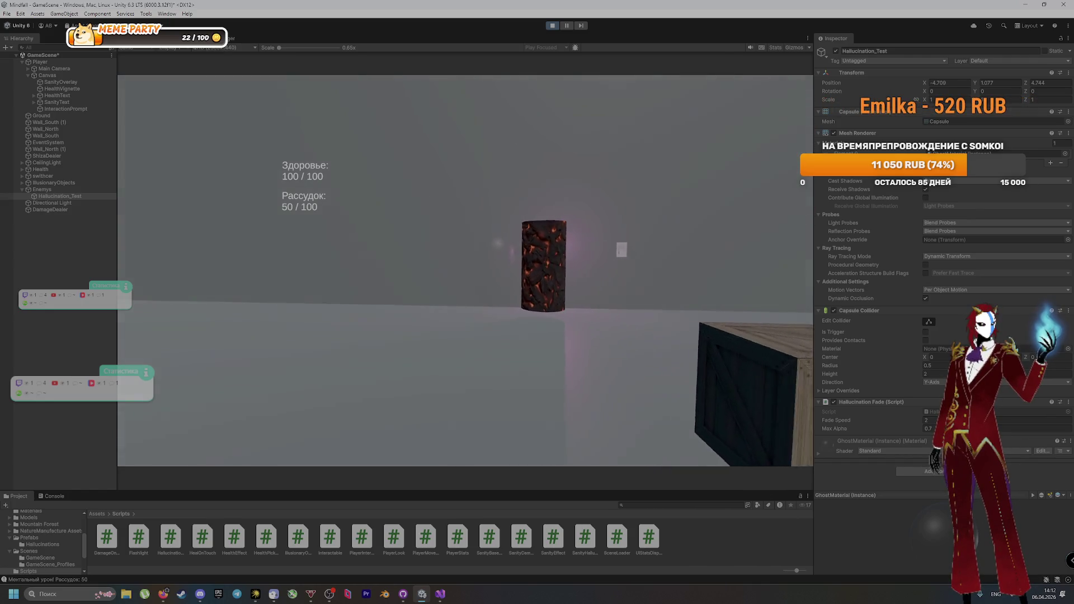
{"action": "key", "text": "d"}
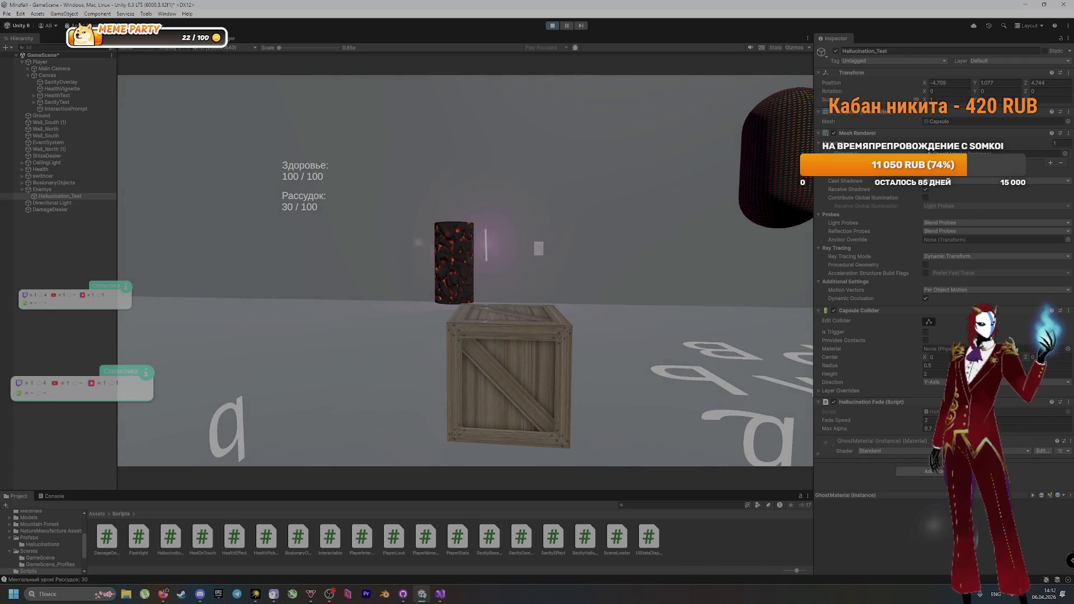
{"action": "key", "text": "a"}
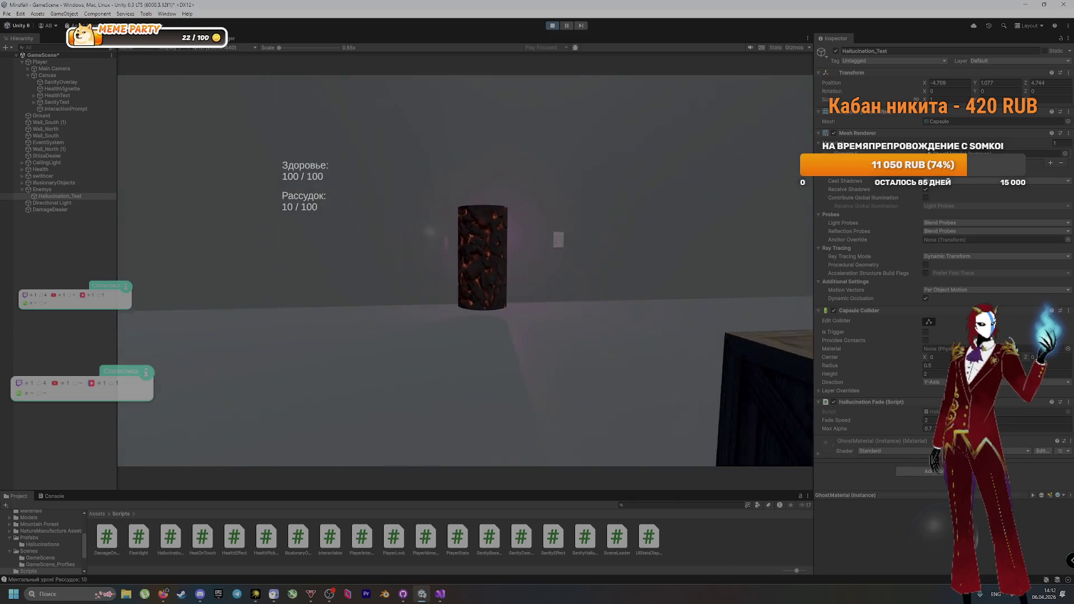
{"action": "key", "text": "w"}
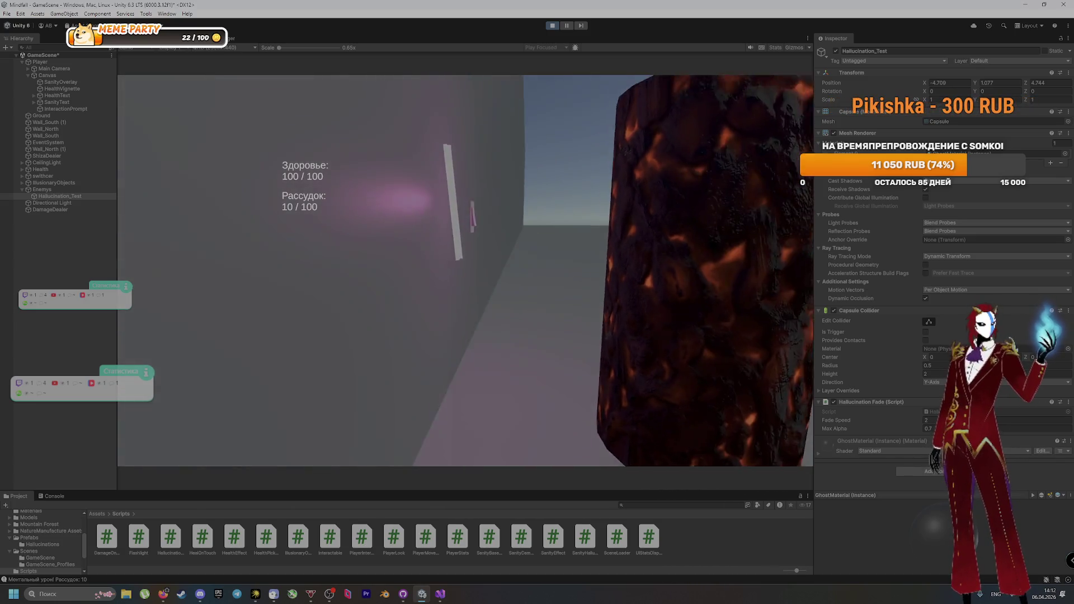
{"action": "key", "text": "d"}
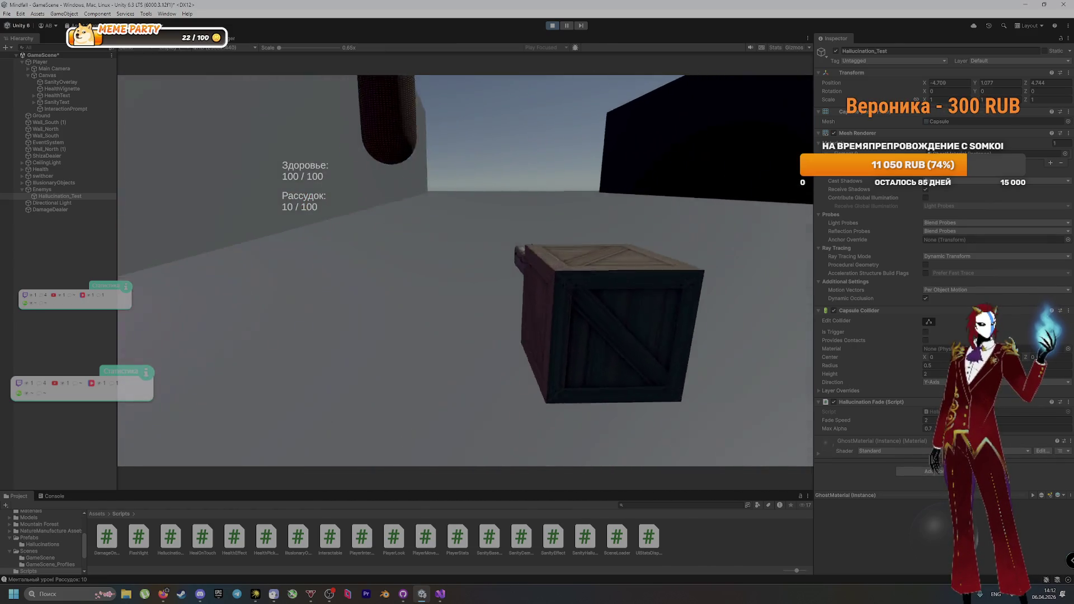
{"action": "key", "text": "s"}
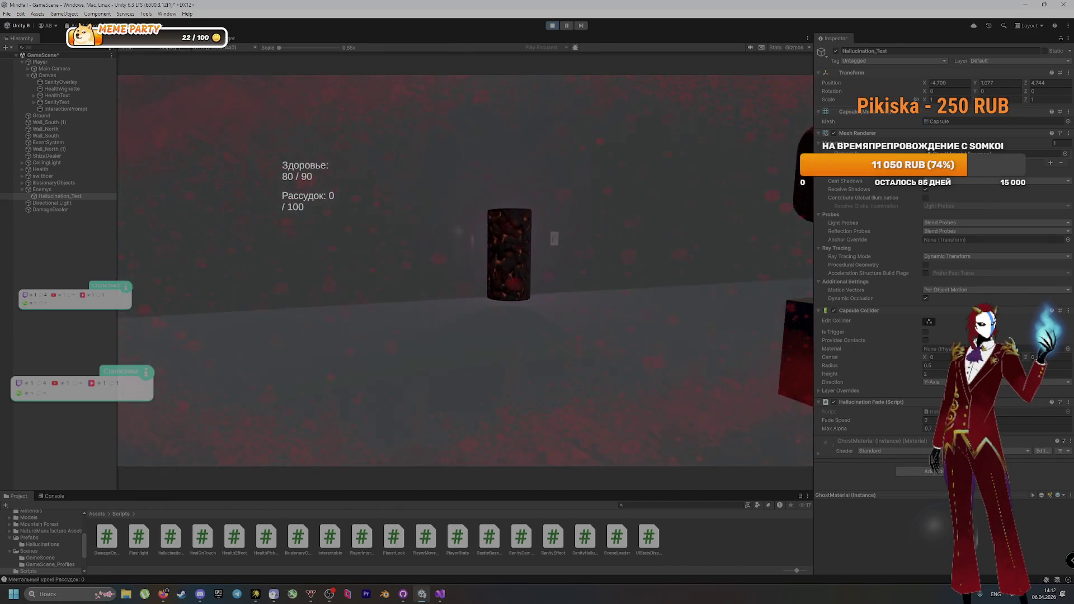
{"action": "key", "text": "w"}
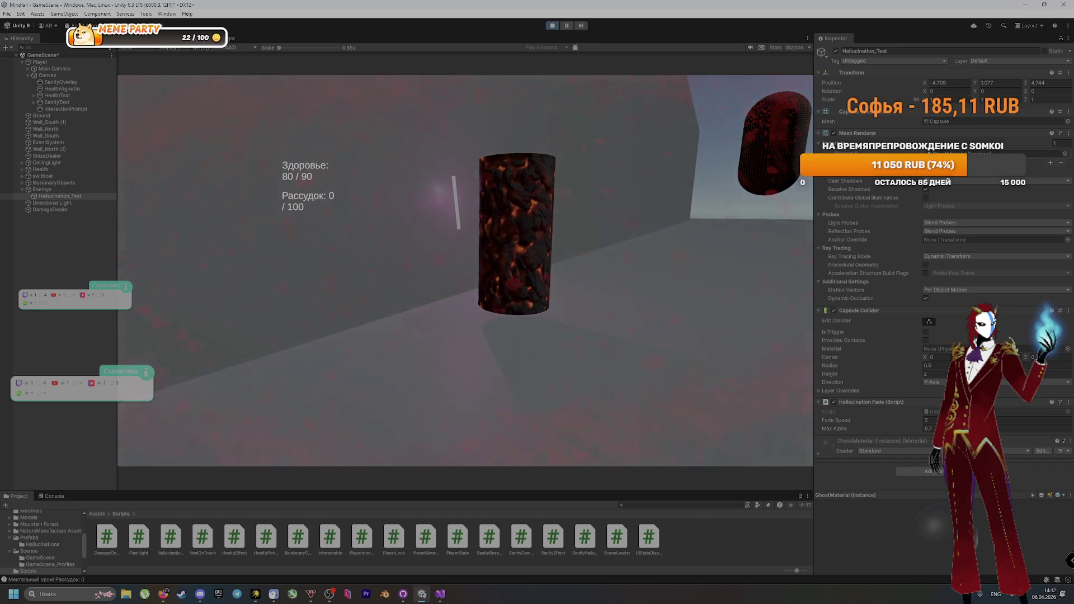
{"action": "key", "text": "s"}
{"action": "key", "text": "ctrl+p"}
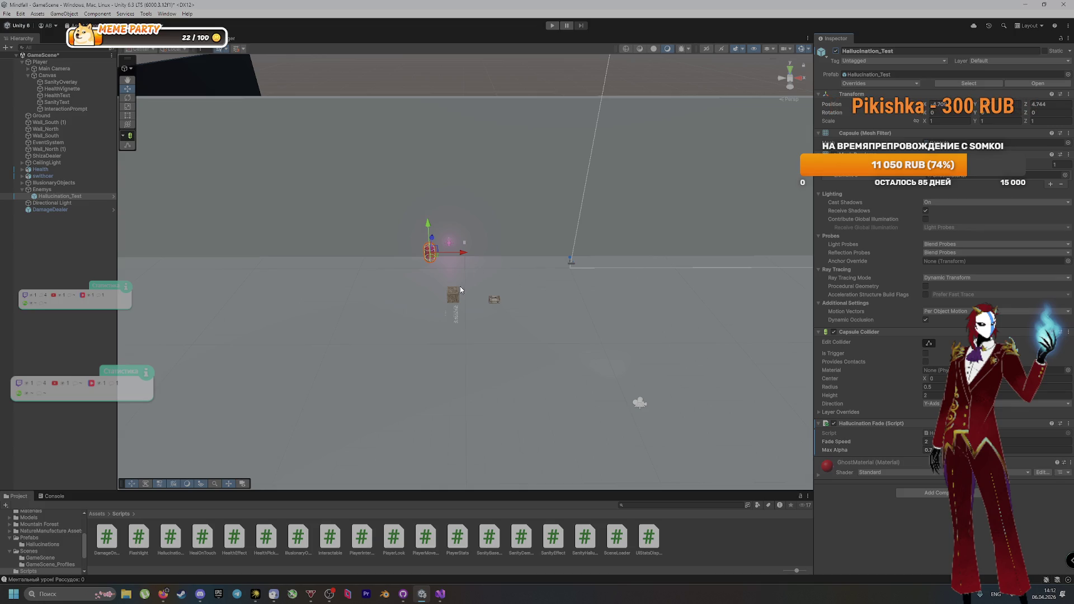
Step: Zoom out the Scene view and inspect Player's Sanity Hallucinations component and Hallucination_Test
{"action": "scroll", "coordinate": [452, 300], "scroll_direction": "down", "scroll_amount": 3}
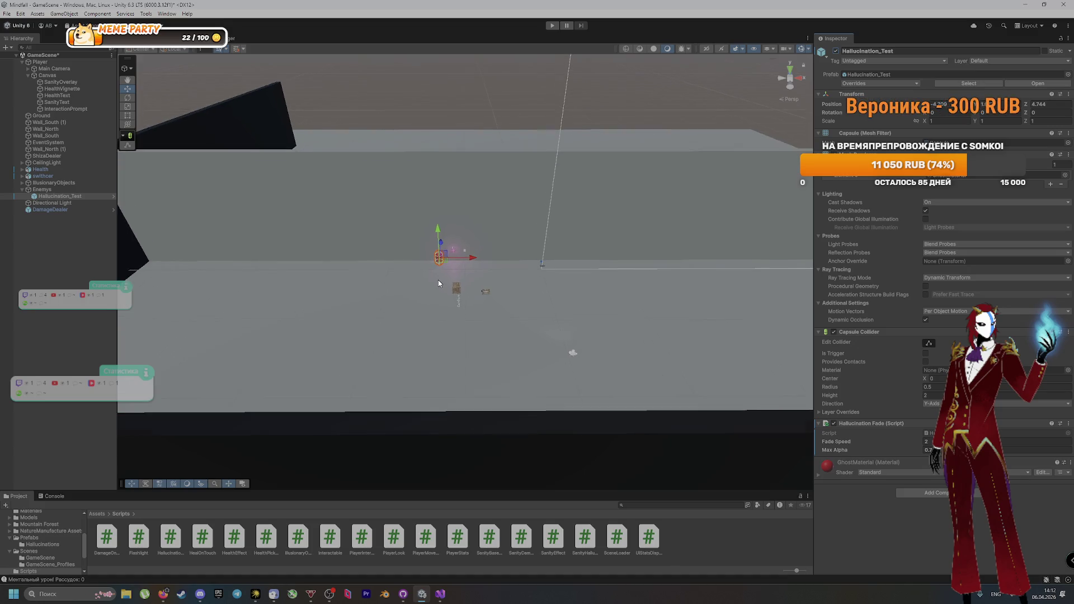
{"action": "scroll", "coordinate": [455, 267], "scroll_direction": "down", "scroll_amount": 2}
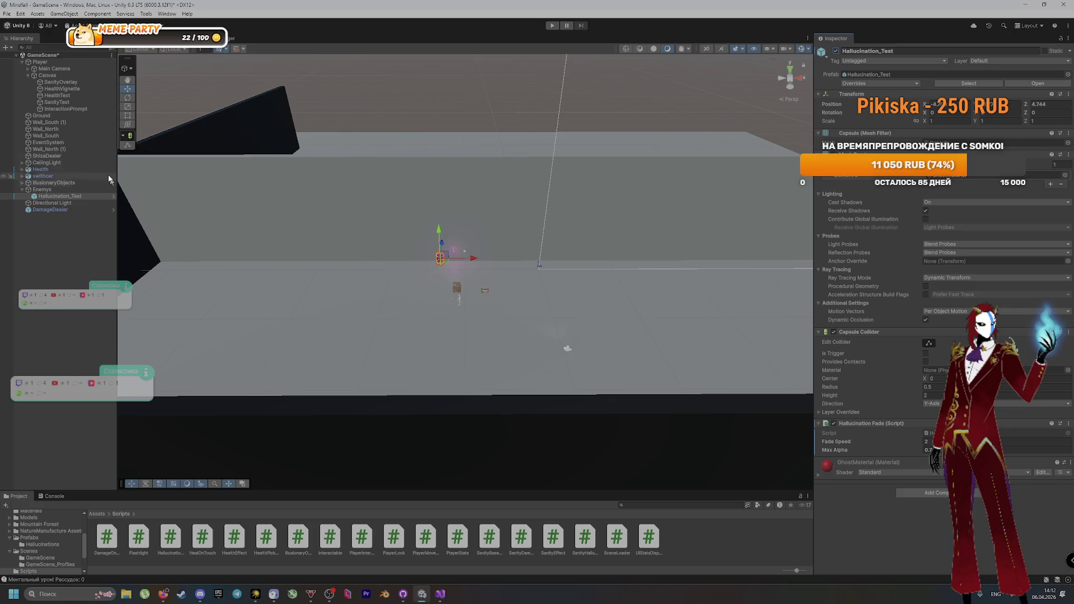
{"action": "left_click", "coordinate": [73, 62]}
{"action": "scroll", "coordinate": [832, 376], "scroll_direction": "down", "scroll_amount": 5}
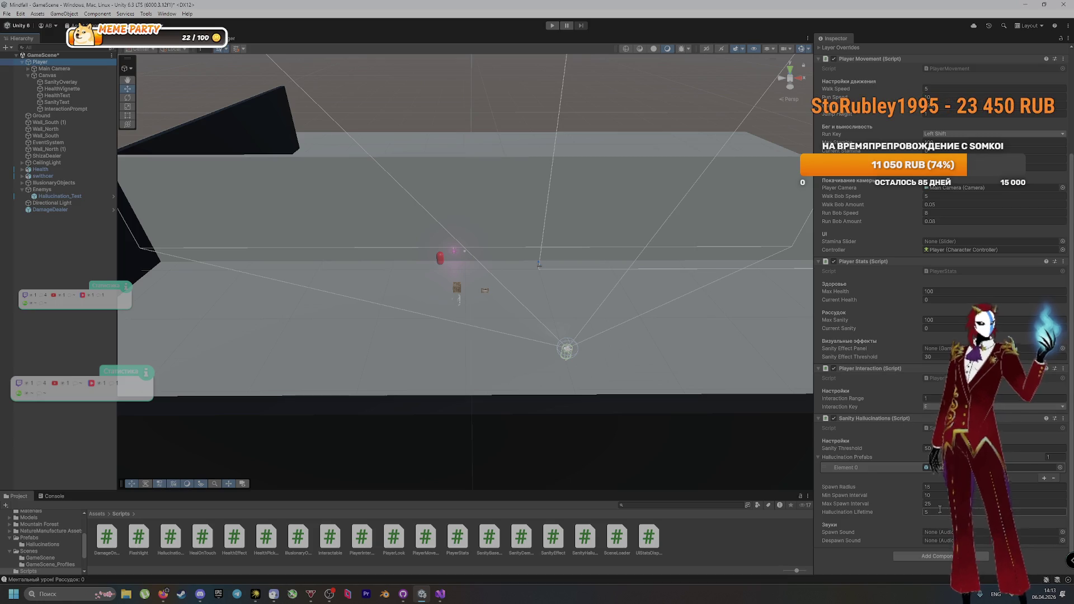
{"action": "left_click", "coordinate": [95, 197]}
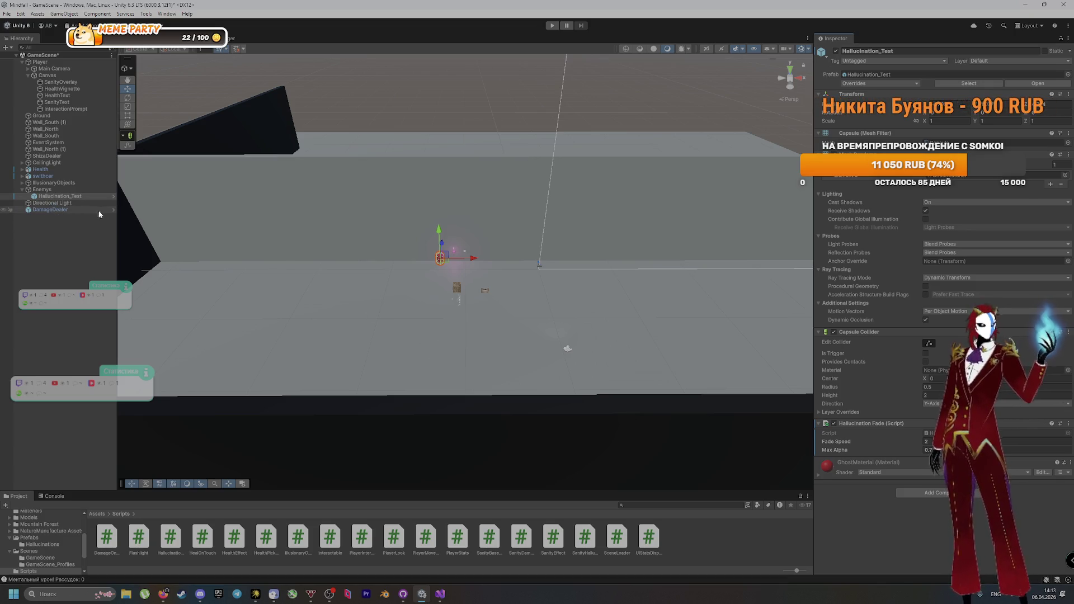
Step: Expand IllusionaryObjects to reveal its TestIllusion children and open its SanityBasedGroupActivator script
{"action": "left_click", "coordinate": [22, 183]}
{"action": "left_click", "coordinate": [53, 190]}
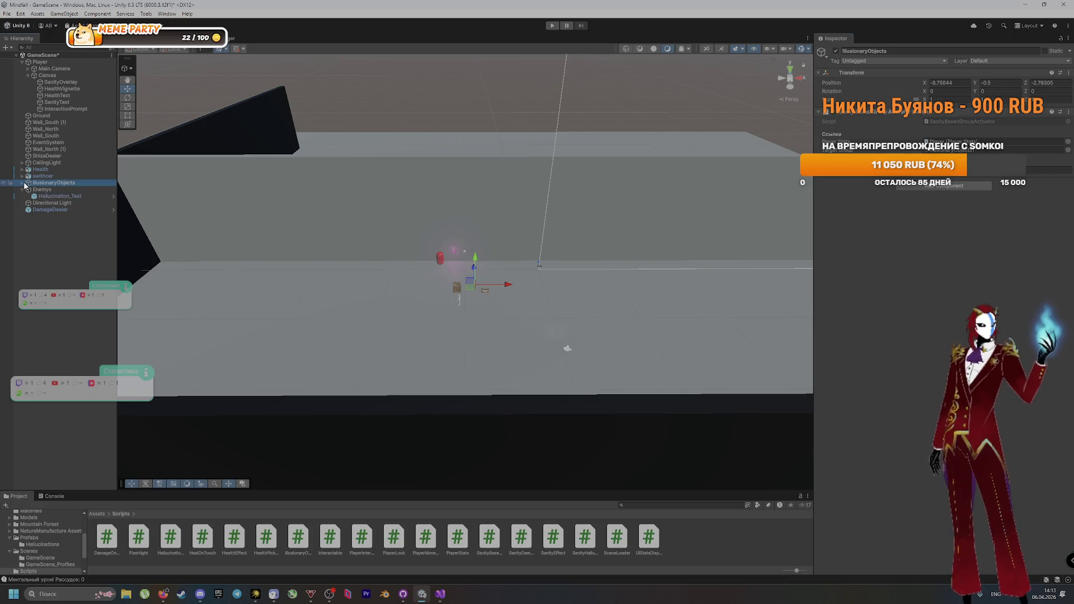
{"action": "left_click", "coordinate": [63, 202]}
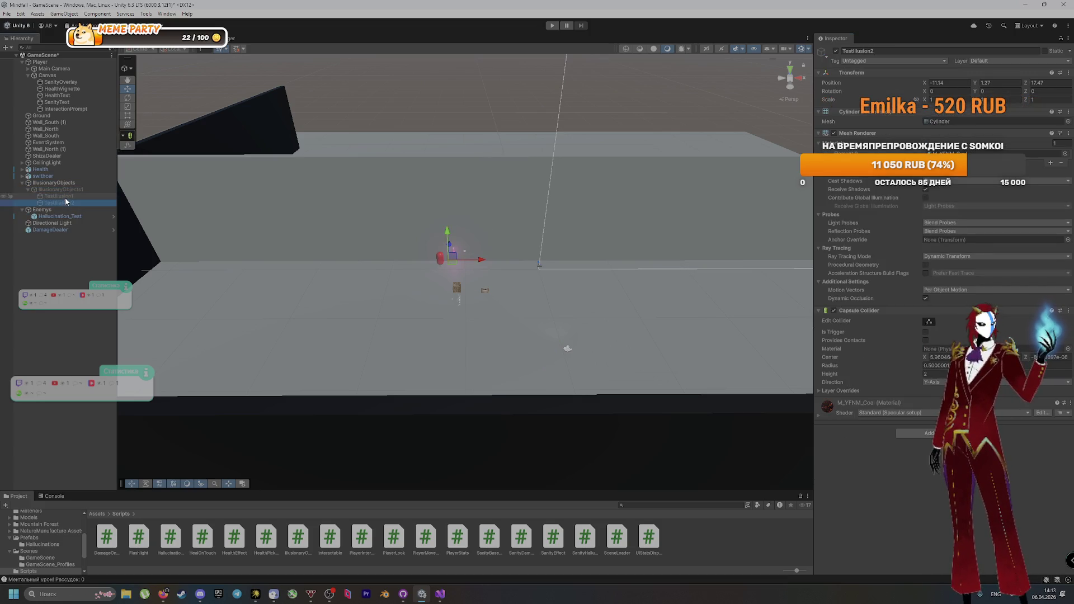
{"action": "left_click", "coordinate": [66, 184]}
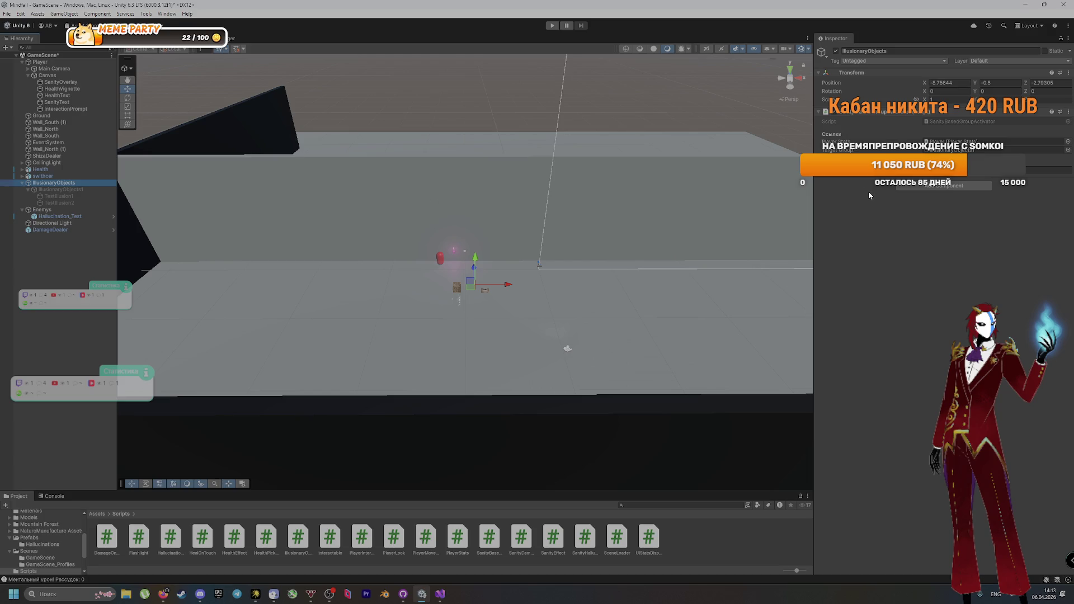
{"action": "left_click", "coordinate": [928, 121]}
{"action": "double_click", "coordinate": [928, 121]}
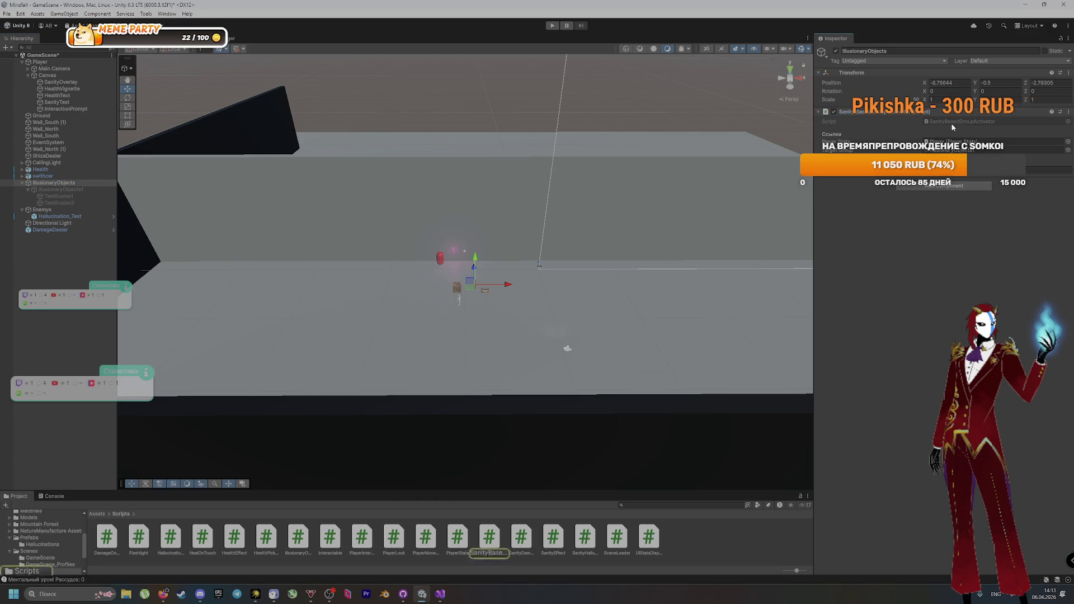
Step: Scroll through SanityBasedGroupActivator.cs to review its activation at the 30 sanity threshold
{"action": "scroll", "coordinate": [327, 332], "scroll_direction": "up", "scroll_amount": 8}
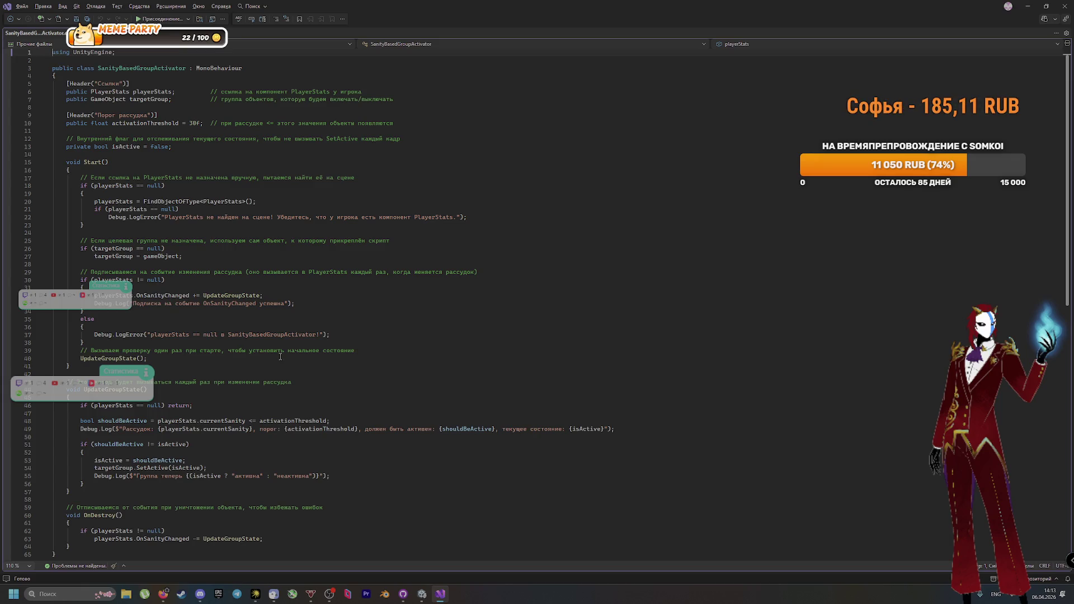
{"action": "scroll", "coordinate": [280, 356], "scroll_direction": "down", "scroll_amount": 3}
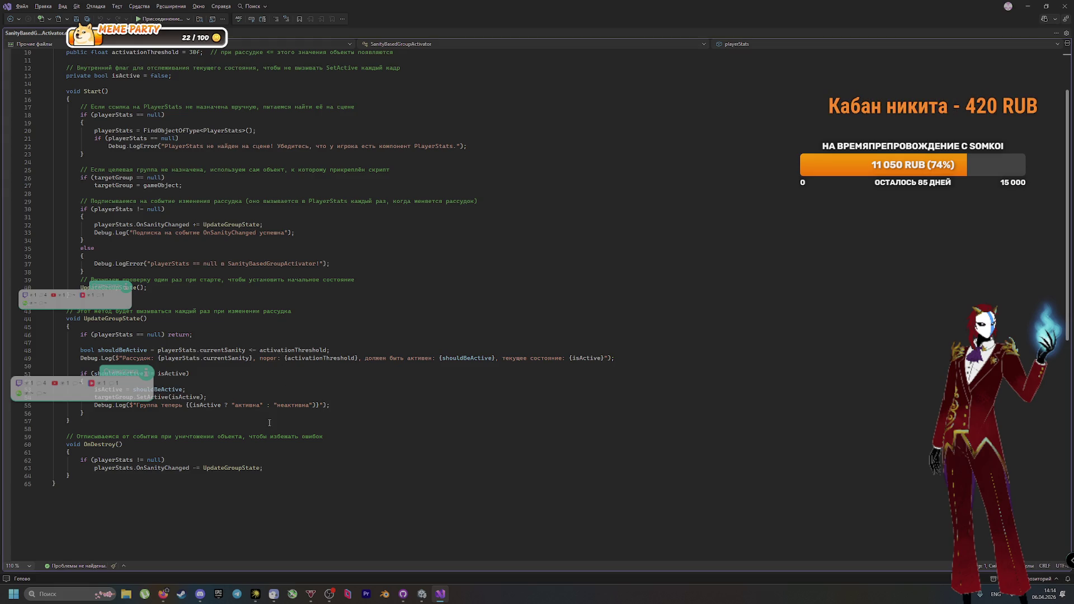
{"action": "scroll", "coordinate": [269, 423], "scroll_direction": "up", "scroll_amount": 3}
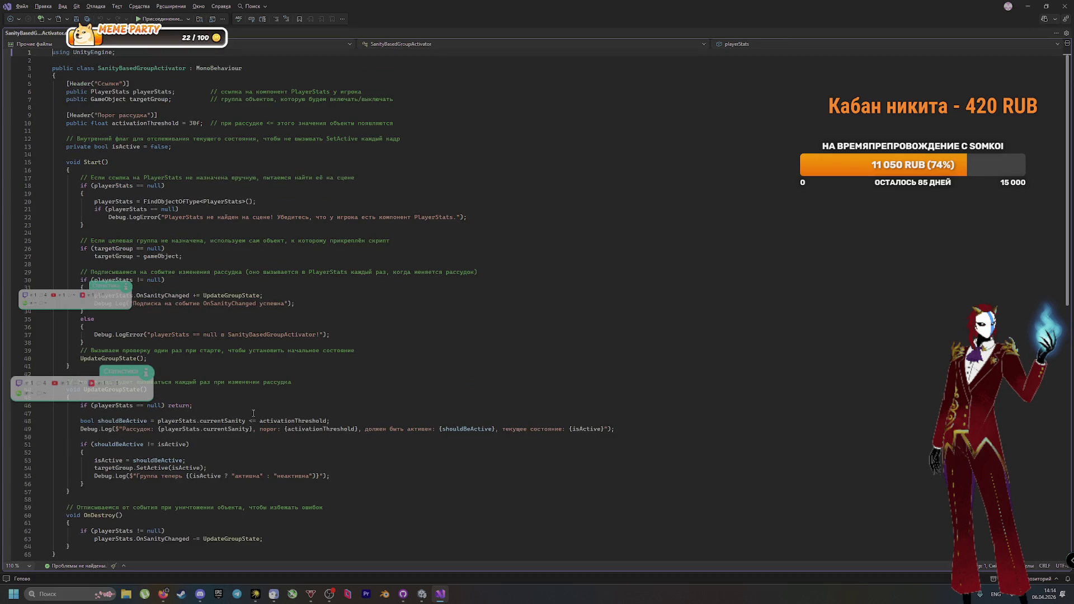
{"action": "key", "text": "alt+Tab"}
{"action": "key", "text": "alt+Tab"}
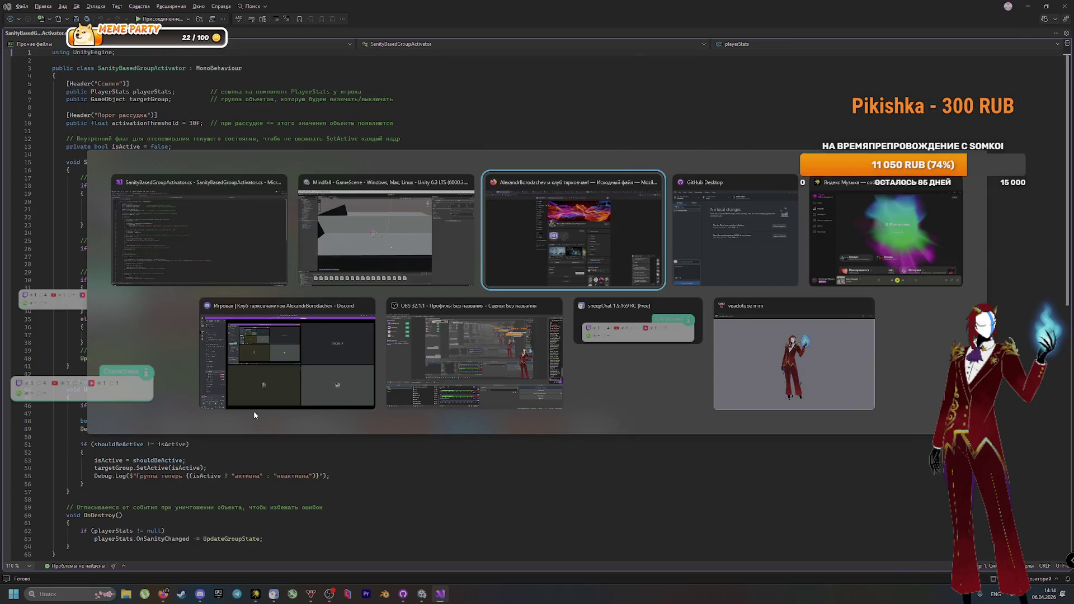
Step: Scroll through the hallucination spawner code in the VK chat, then return to Visual Studio
{"action": "scroll", "coordinate": [942, 507], "scroll_direction": "down", "scroll_amount": 10}
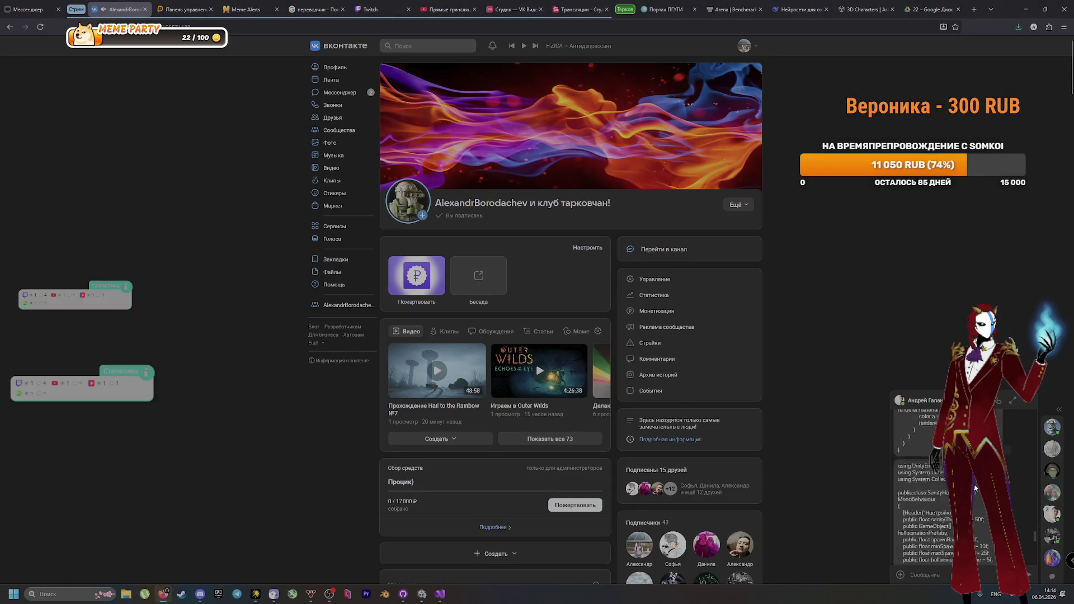
{"action": "scroll", "coordinate": [942, 507], "scroll_direction": "up", "scroll_amount": 3}
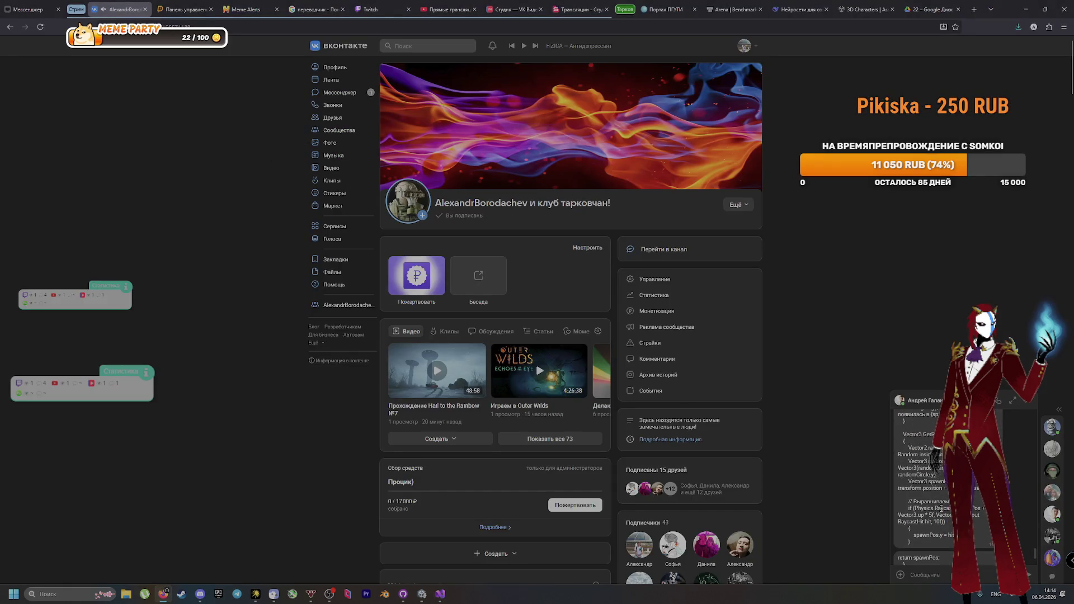
{"action": "scroll", "coordinate": [942, 508], "scroll_direction": "down", "scroll_amount": 10}
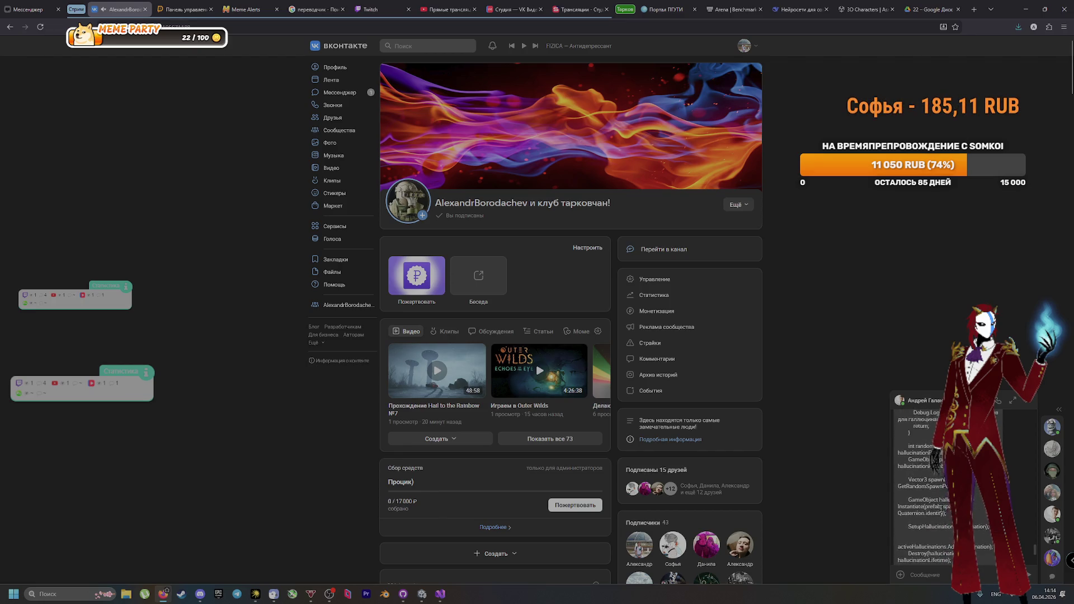
{"action": "scroll", "coordinate": [924, 506], "scroll_direction": "down", "scroll_amount": 10}
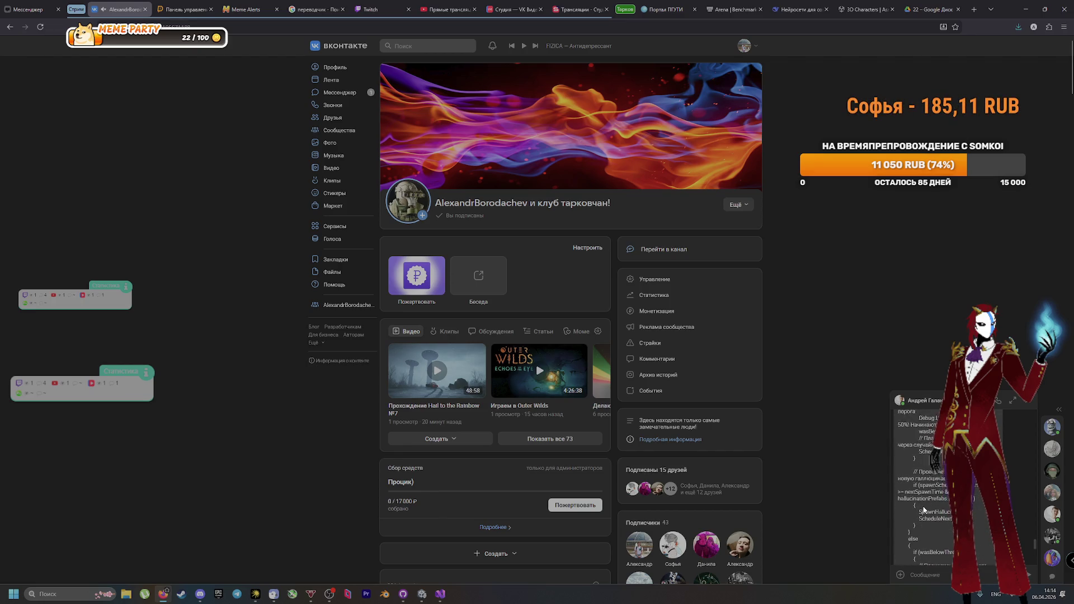
{"action": "scroll", "coordinate": [923, 507], "scroll_direction": "down", "scroll_amount": 10}
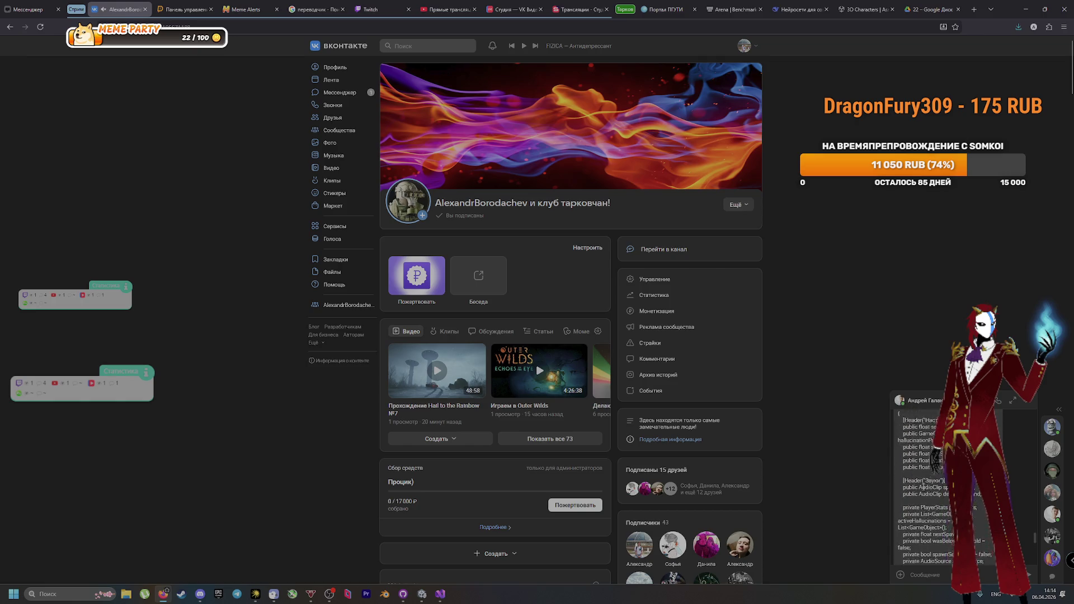
{"action": "scroll", "coordinate": [929, 489], "scroll_direction": "down", "scroll_amount": 10}
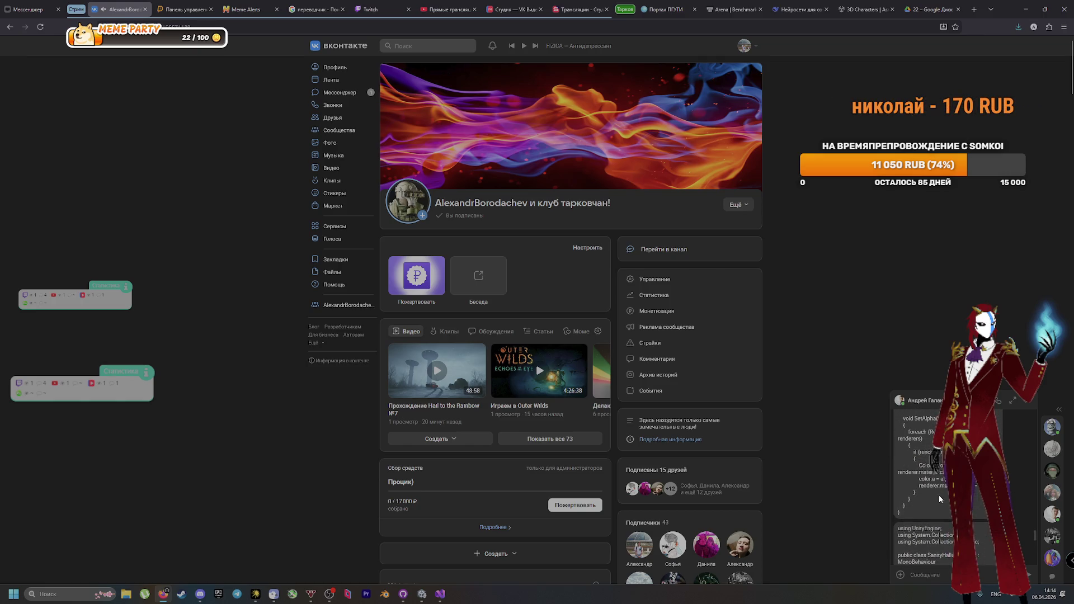
{"action": "scroll", "coordinate": [938, 495], "scroll_direction": "down", "scroll_amount": 5}
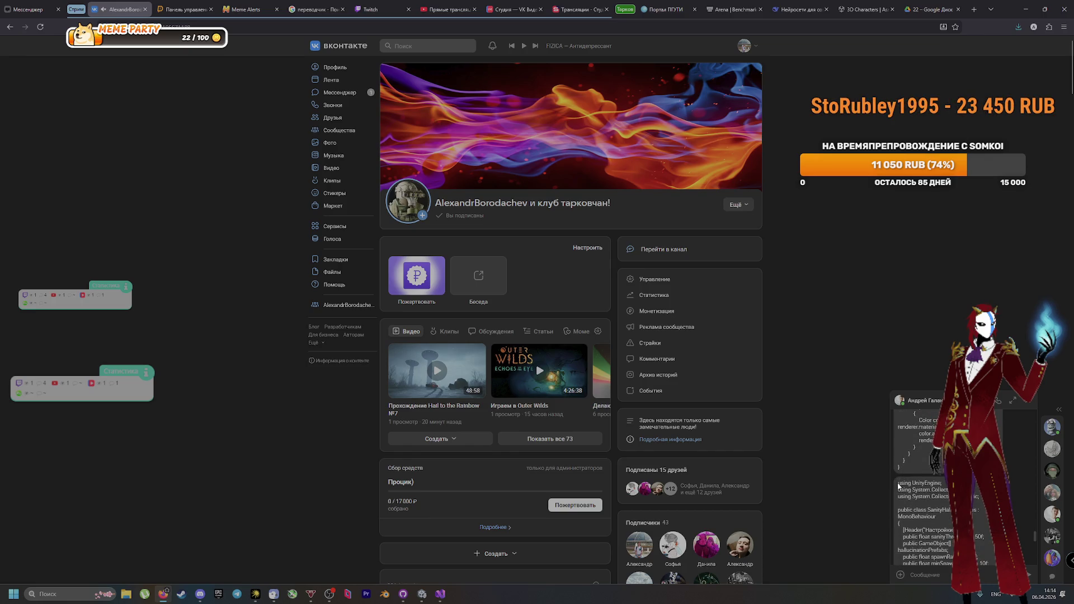
{"action": "scroll", "coordinate": [898, 486], "scroll_direction": "down", "scroll_amount": 10}
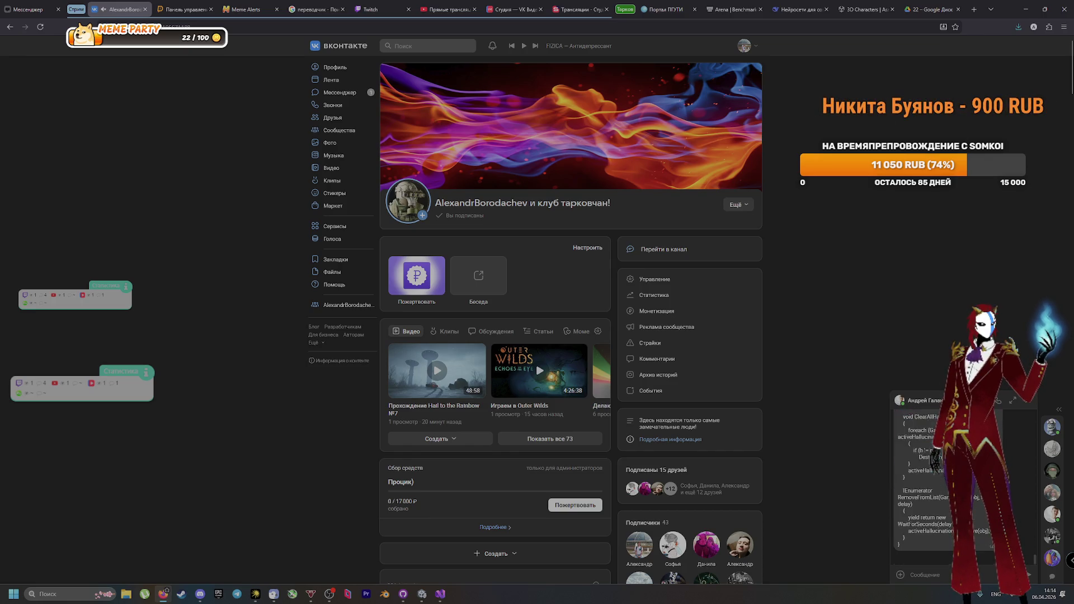
{"action": "scroll", "coordinate": [898, 486], "scroll_direction": "down", "scroll_amount": 3}
{"action": "mouse_move", "coordinate": [899, 415]}
{"action": "left_mouse_down"}
{"action": "mouse_move", "coordinate": [933, 549]}
{"action": "mouse_move", "coordinate": [924, 545]}
{"action": "left_mouse_up"}
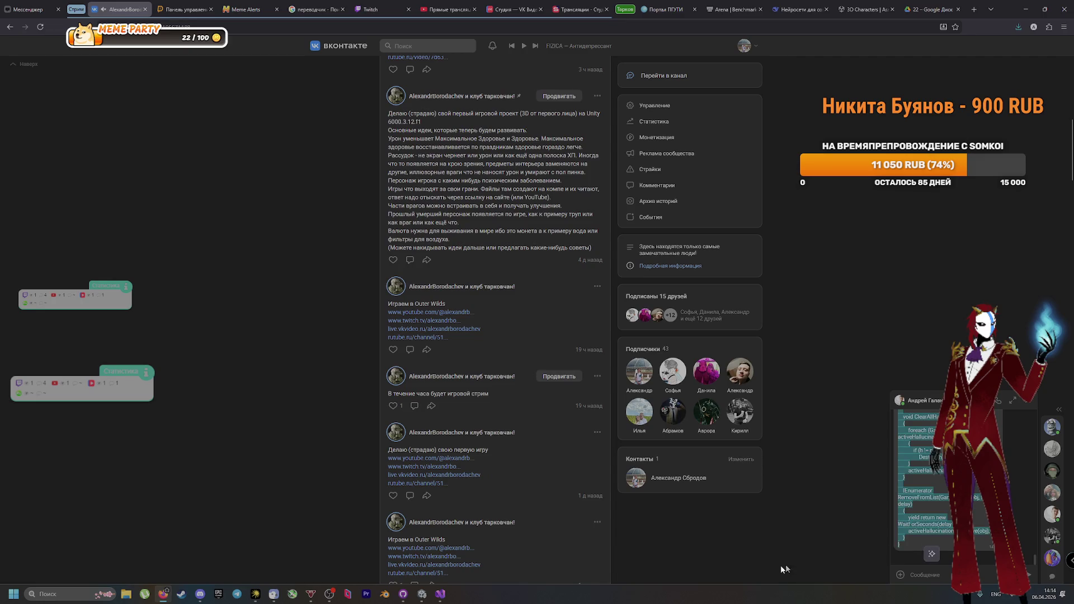
{"action": "left_click", "coordinate": [437, 597]}
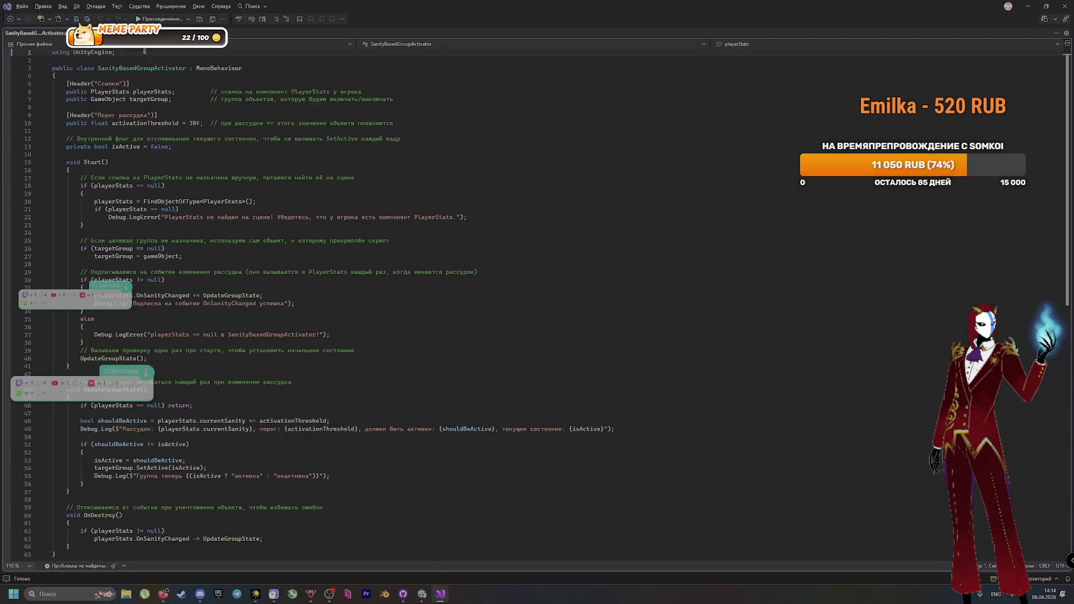
Step: Replace the SanityHallucinations script with the pasted new code, then return to the VK chat
{"action": "key", "text": "ctrl+a"}
{"action": "key", "text": "ctrl+v"}
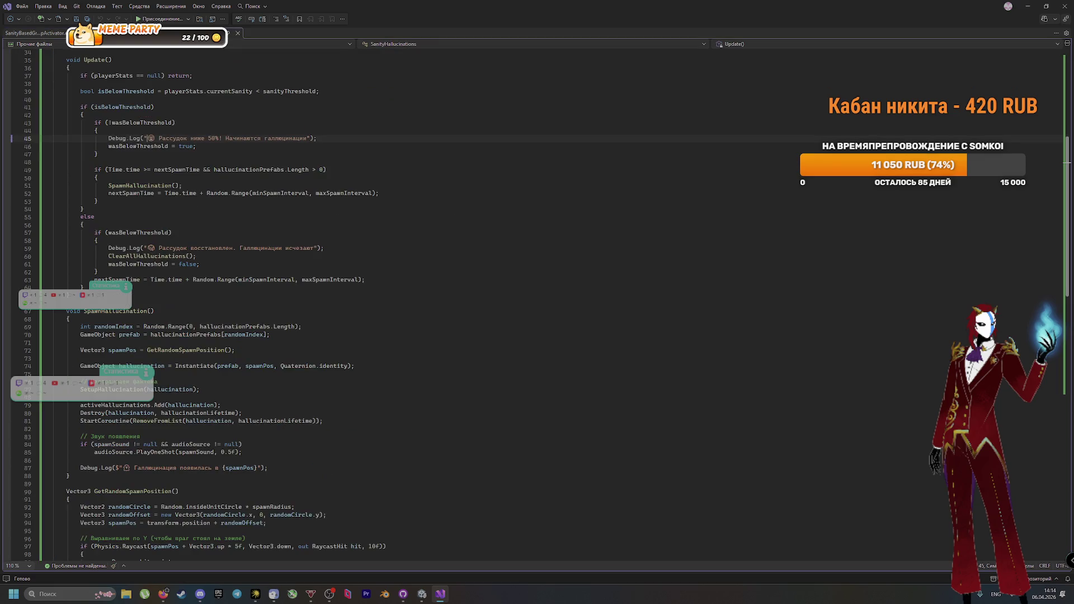
{"action": "key", "text": "ctrl+a"}
{"action": "scroll", "coordinate": [416, 311], "scroll_direction": "down", "scroll_amount": 3}
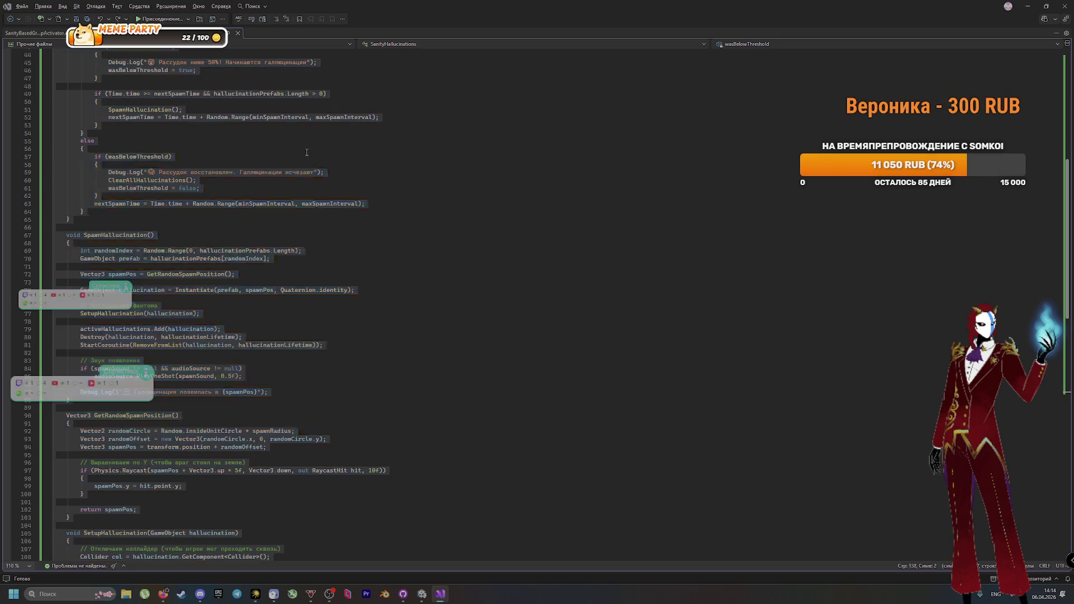
{"action": "key", "text": "alt+Tab"}
{"action": "scroll", "coordinate": [922, 486], "scroll_direction": "up", "scroll_amount": 5}
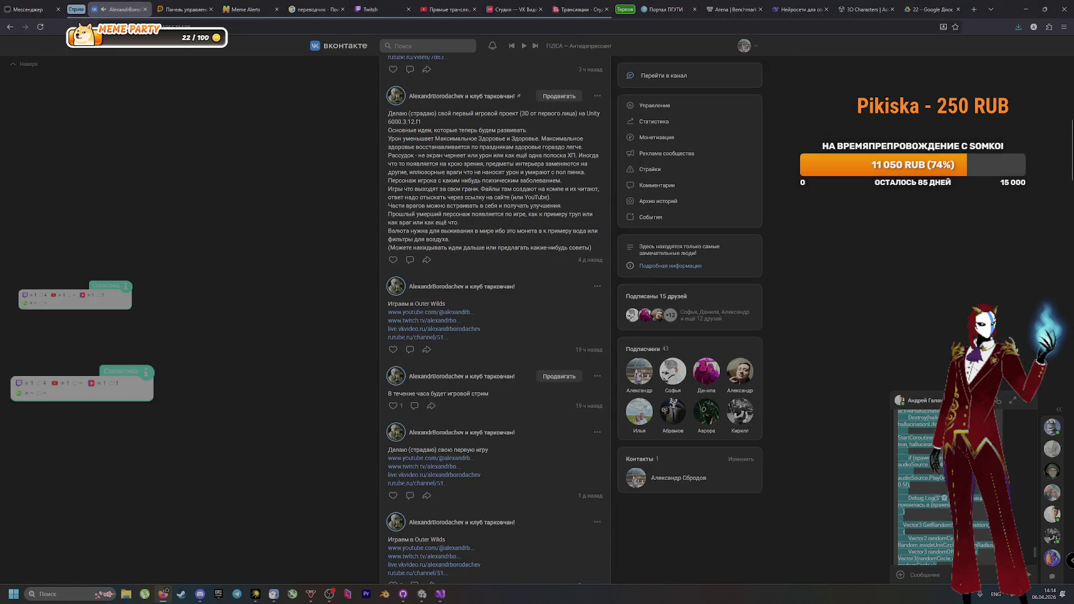
Step: Recheck the chat code, save SanityHallucinations in Visual Studio, and bring Unity forward to recompile
{"action": "scroll", "coordinate": [922, 486], "scroll_direction": "up", "scroll_amount": 10}
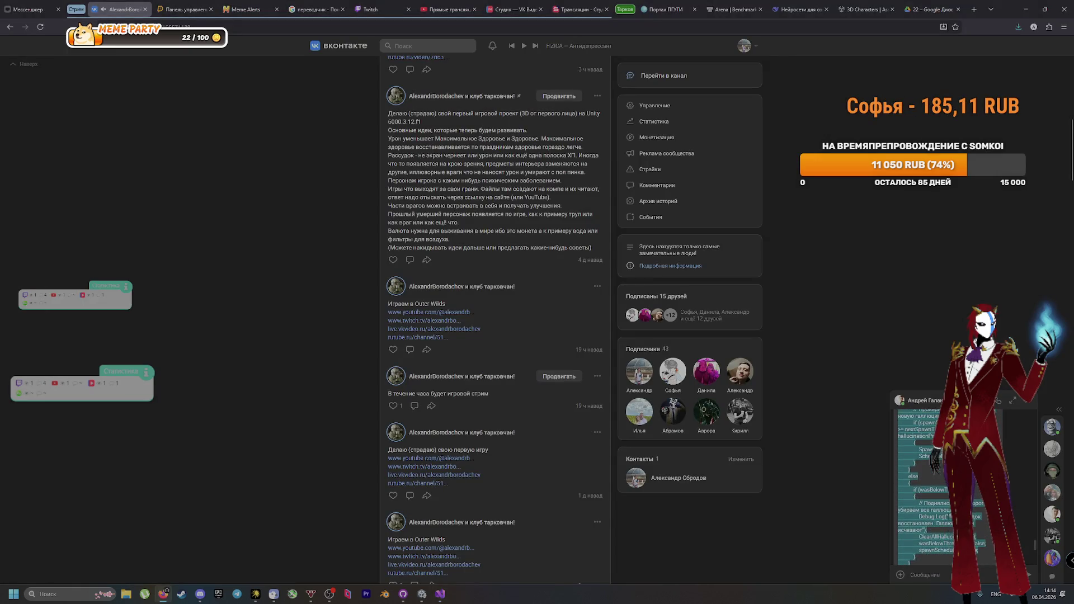
{"action": "scroll", "coordinate": [923, 486], "scroll_direction": "up", "scroll_amount": 10}
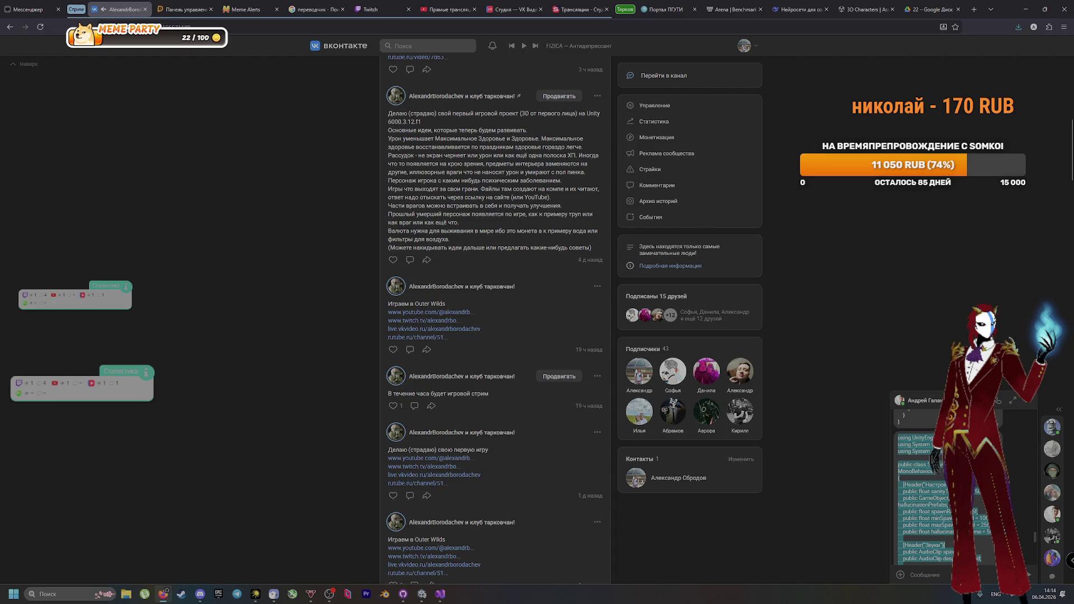
{"action": "key", "text": "alt+Tab"}
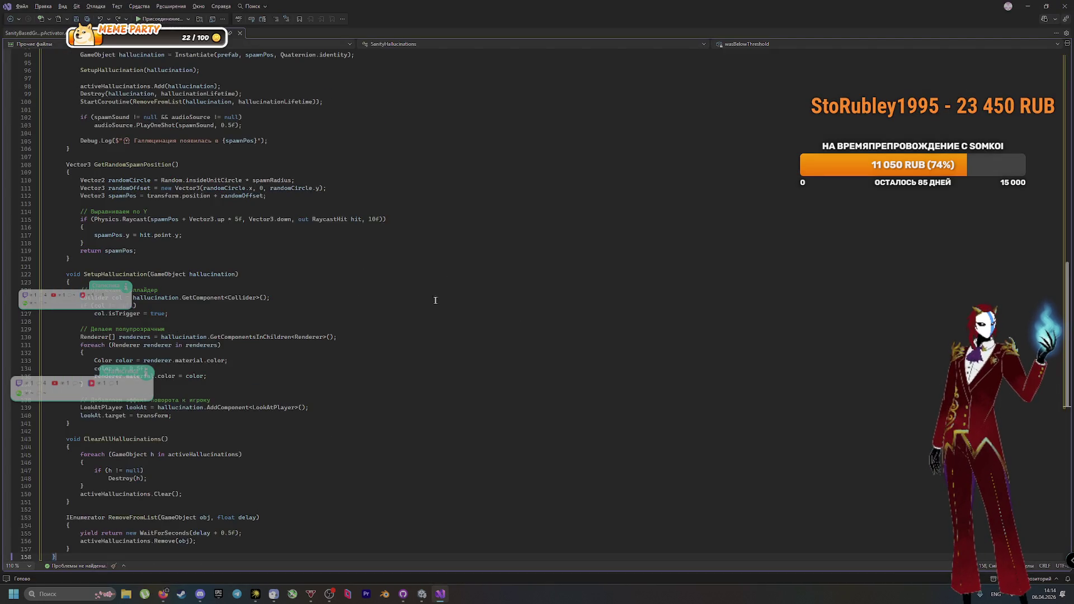
{"action": "key", "text": "ctrl+s"}
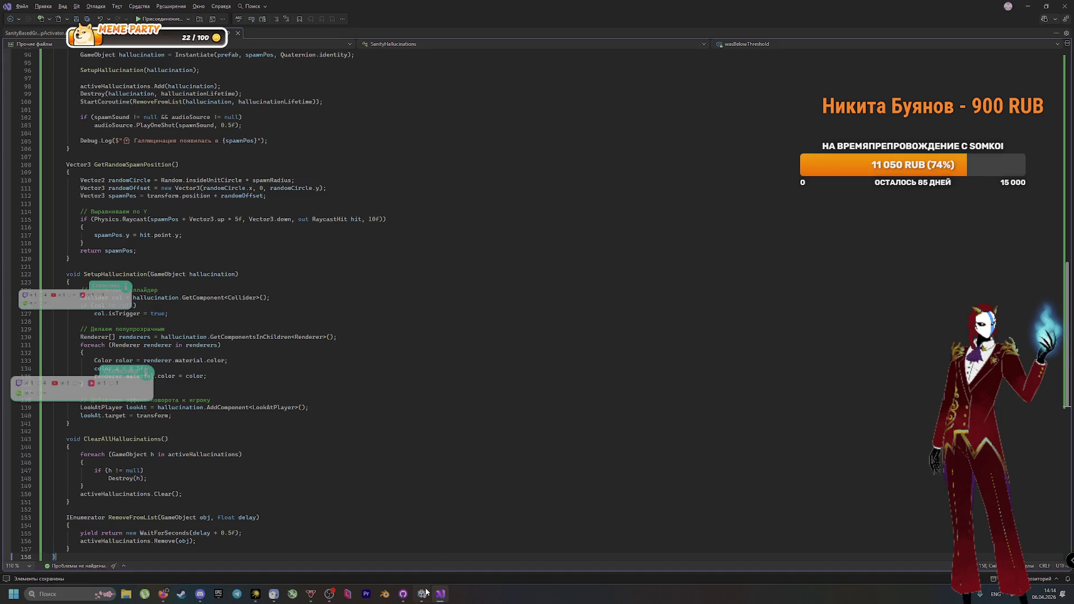
{"action": "left_click", "coordinate": [422, 593]}
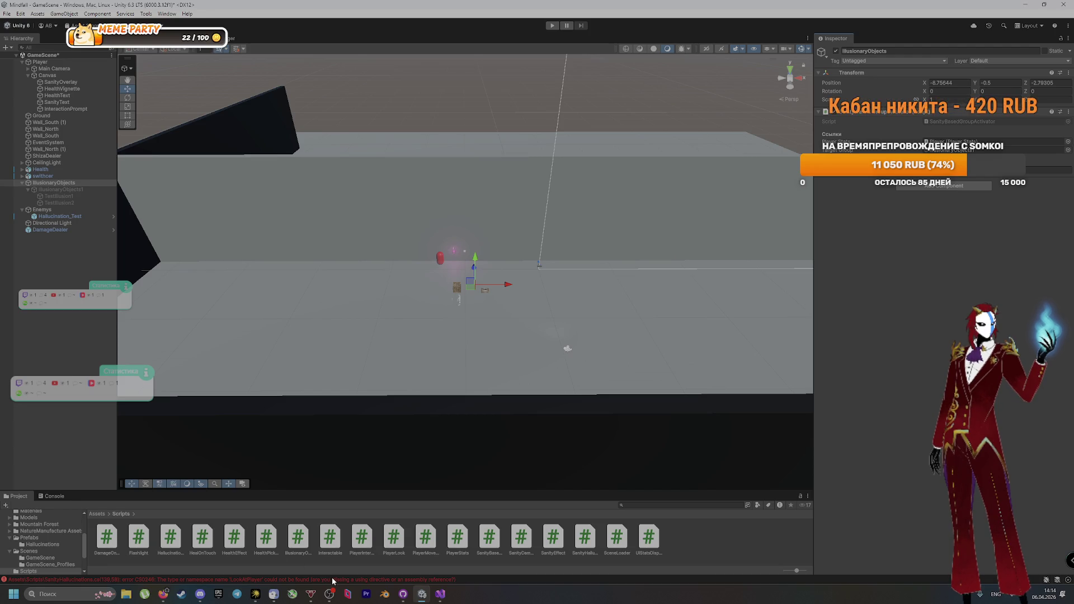
Step: Show the LookAtPlayer compile errors in the Console and select Ground and Hallucination_Test
{"action": "left_click", "coordinate": [269, 579]}
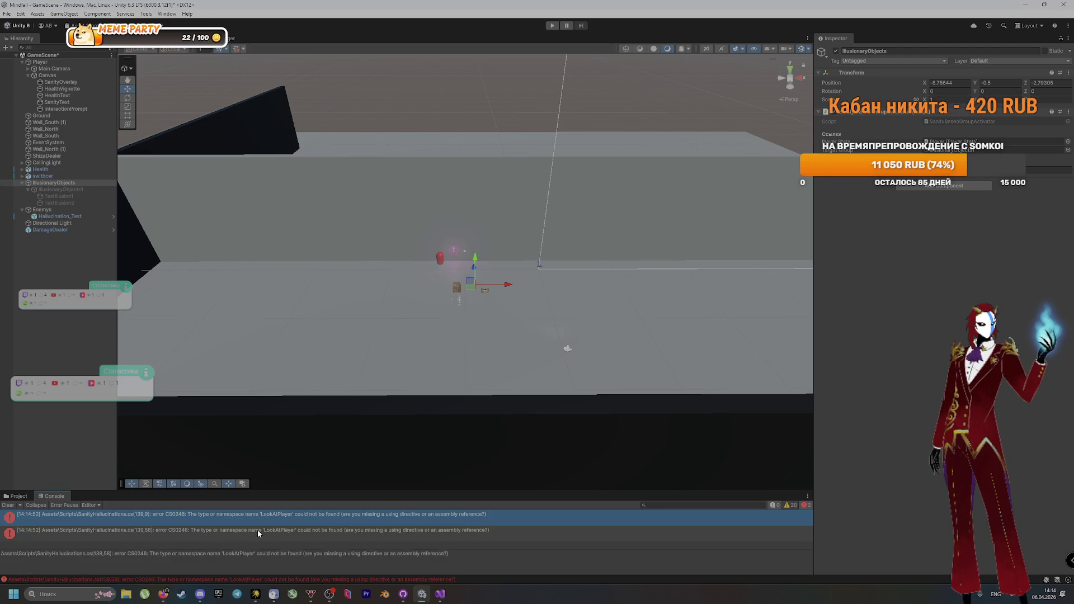
{"action": "left_click", "coordinate": [435, 267]}
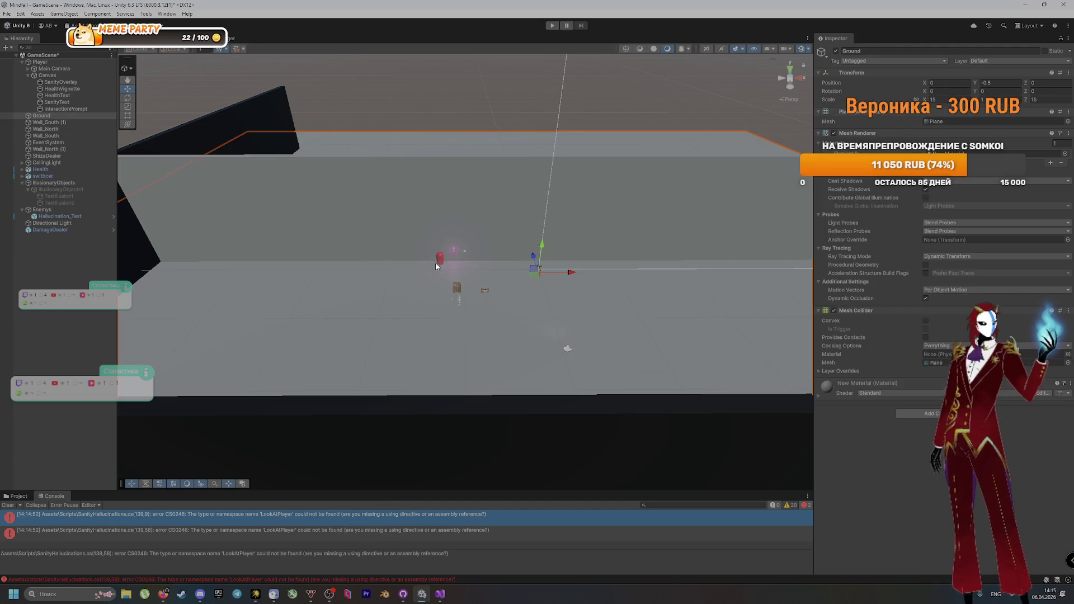
{"action": "left_click", "coordinate": [438, 260]}
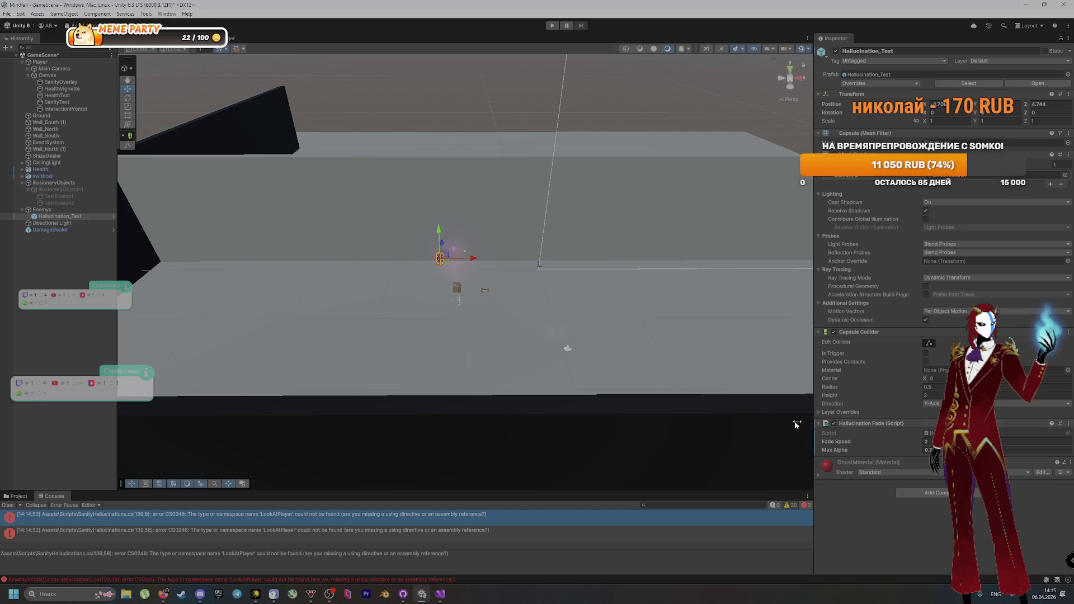
Step: Inspect the Player's components, then reselect Ground and the Hallucination_Test capsule
{"action": "left_click", "coordinate": [25, 62]}
{"action": "scroll", "coordinate": [854, 421], "scroll_direction": "down", "scroll_amount": 5}
{"action": "scroll", "coordinate": [853, 421], "scroll_direction": "down", "scroll_amount": 3}
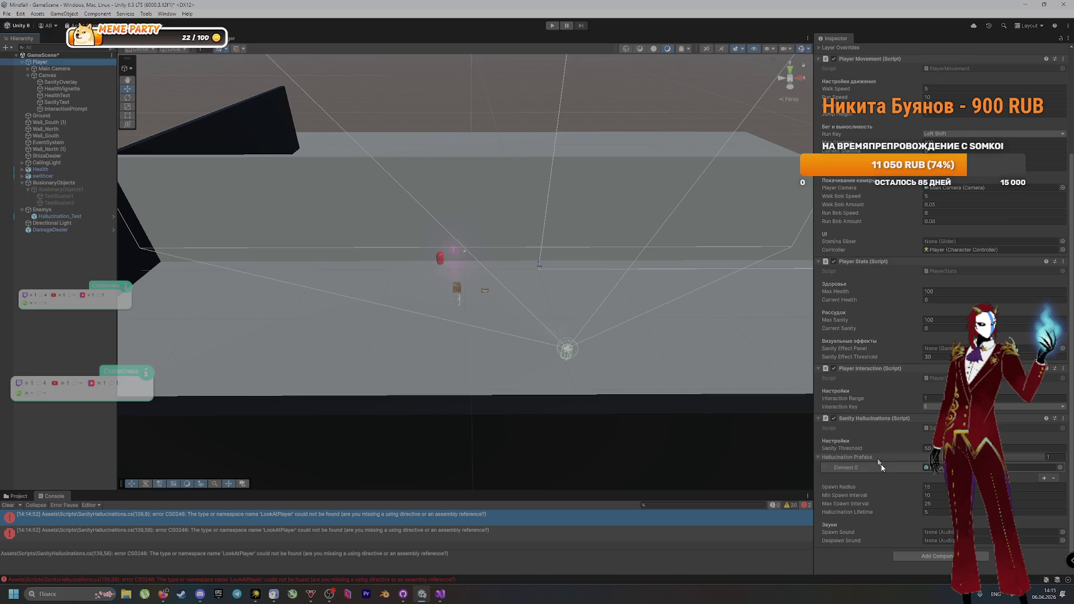
{"action": "left_click", "coordinate": [438, 258]}
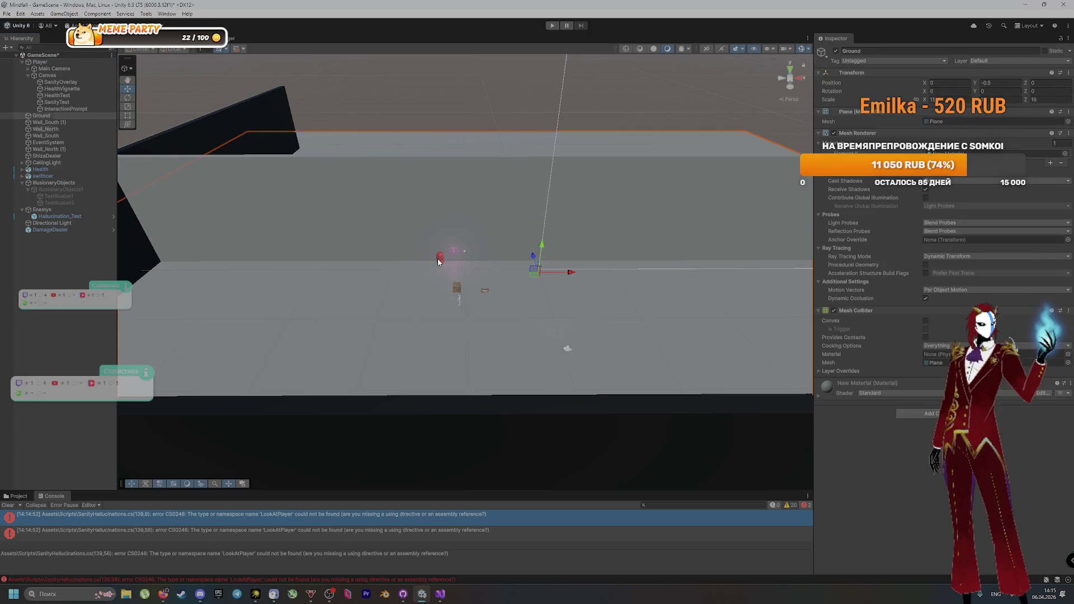
{"action": "left_click", "coordinate": [71, 217]}
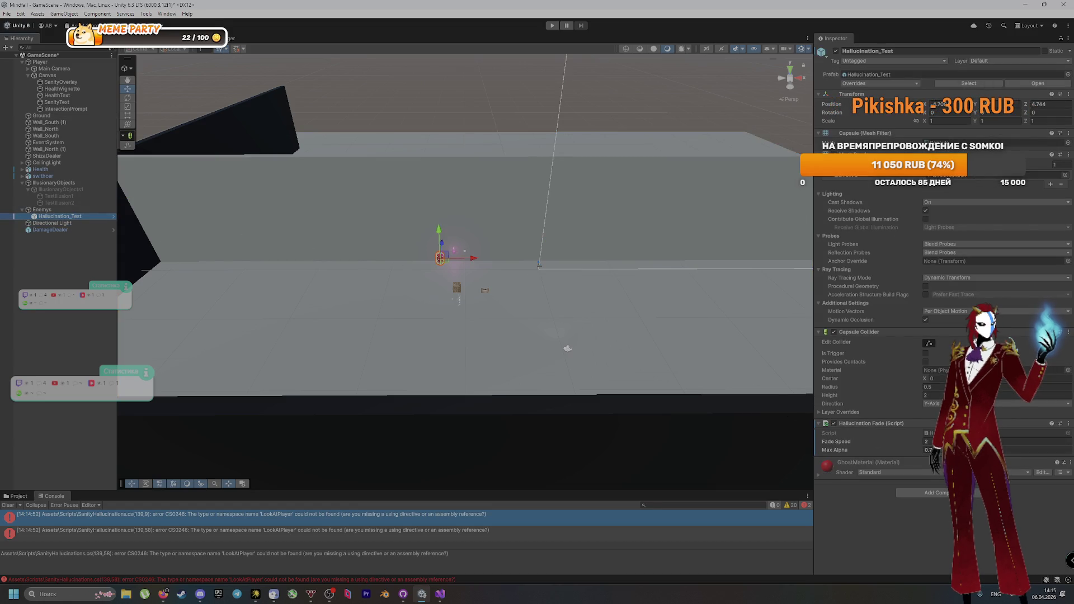
{"action": "key", "text": "alt+Tab"}
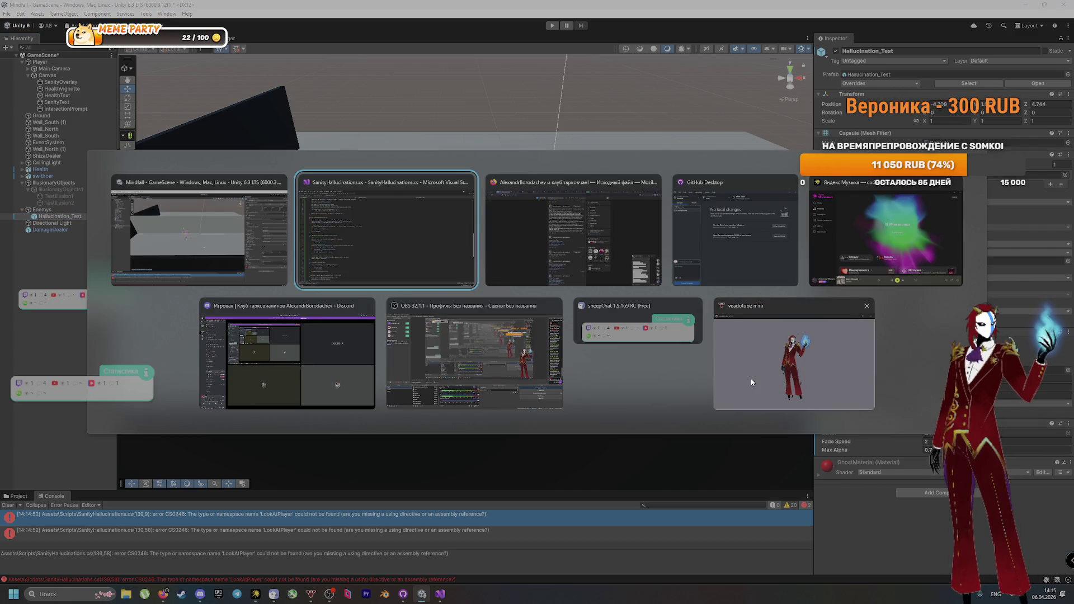
{"action": "key", "text": "Escape"}
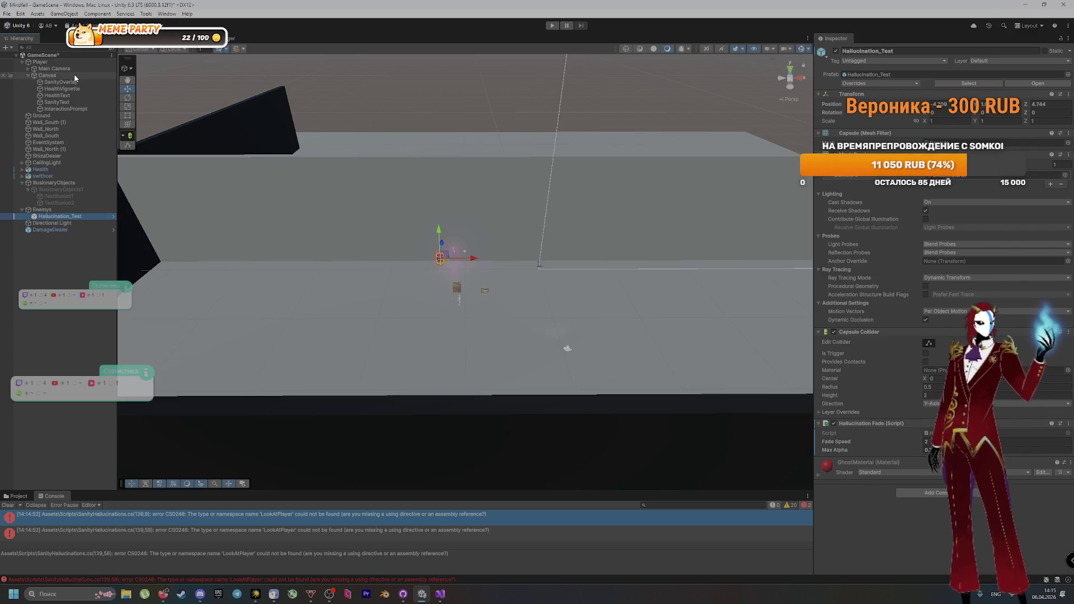
Step: Recheck the Player's hallucination settings, then bring the Discord call window forward
{"action": "left_click", "coordinate": [69, 63]}
{"action": "scroll", "coordinate": [875, 448], "scroll_direction": "down", "scroll_amount": 10}
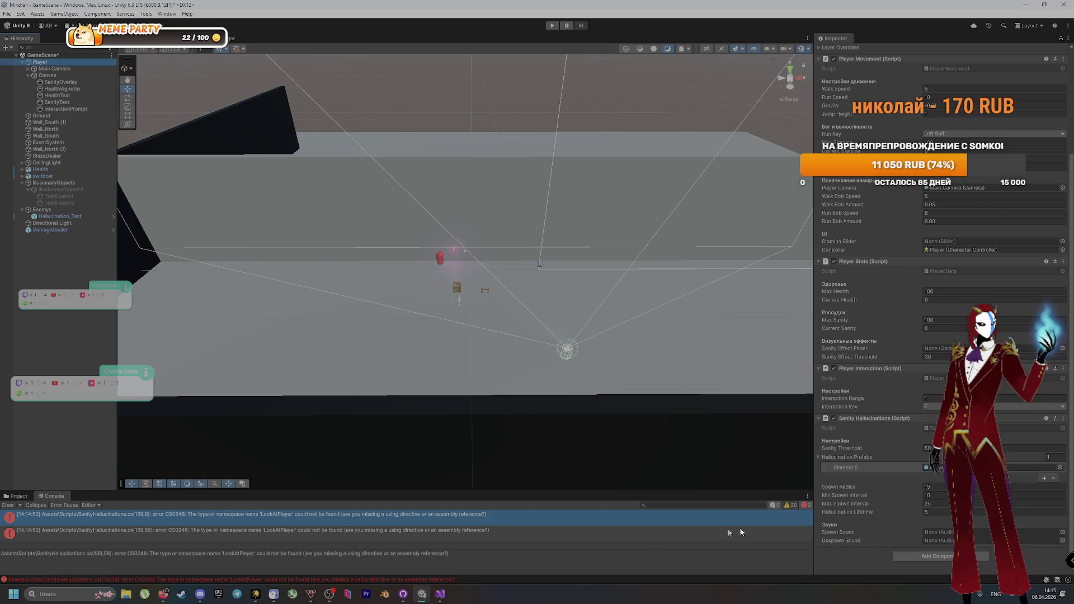
{"action": "left_click", "coordinate": [865, 445]}
{"action": "key", "text": "alt+Tab"}
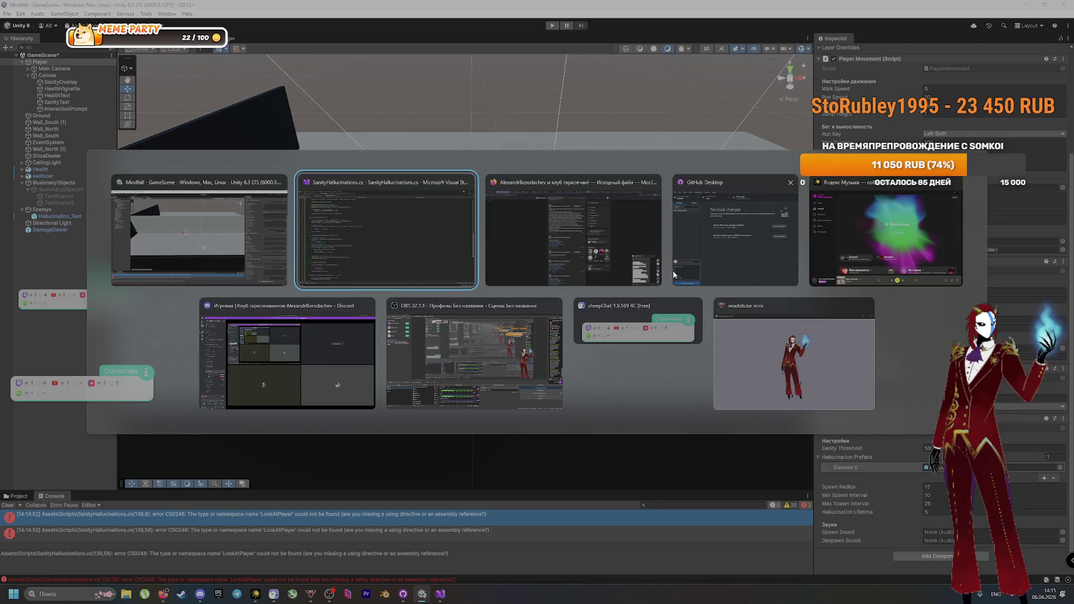
{"action": "left_click", "coordinate": [302, 375]}
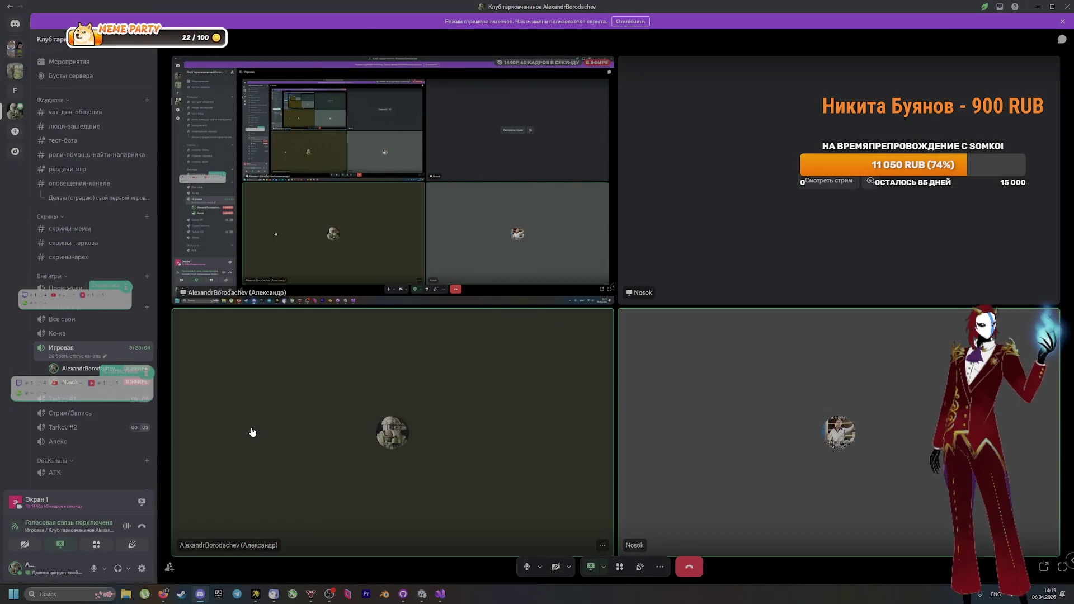
Step: Switch to the VK page and select the LookAt script code posted in the chat
{"action": "key", "text": "alt+Tab"}
{"action": "key", "text": "alt+Tab"}
{"action": "key", "text": "Tab"}
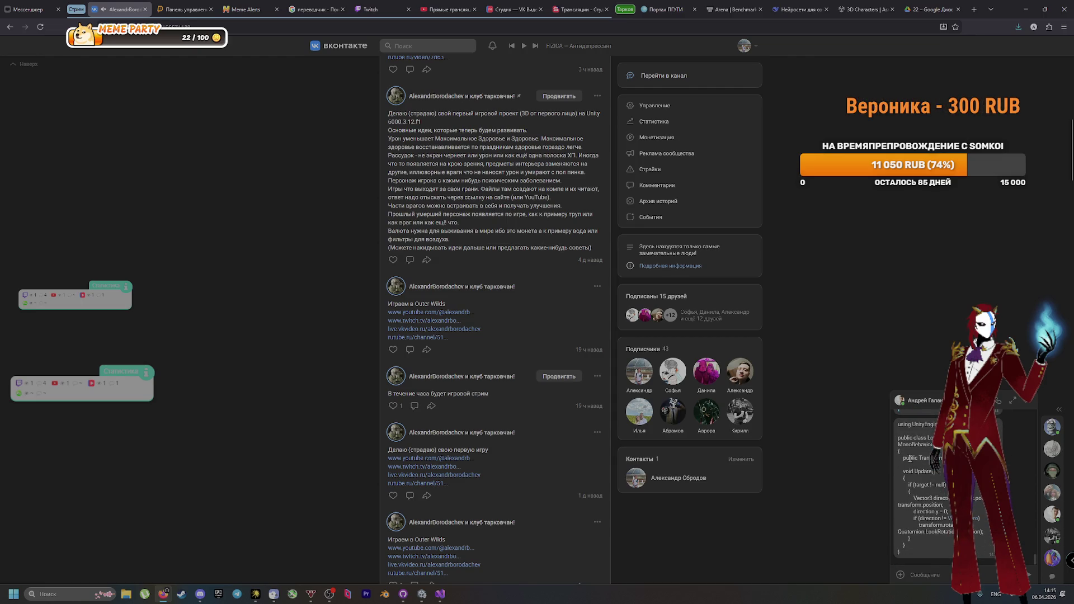
{"action": "mouse_move", "coordinate": [899, 424]}
{"action": "left_mouse_down"}
{"action": "mouse_move", "coordinate": [940, 428]}
{"action": "mouse_move", "coordinate": [950, 521]}
{"action": "mouse_move", "coordinate": [902, 547]}
{"action": "left_mouse_up"}
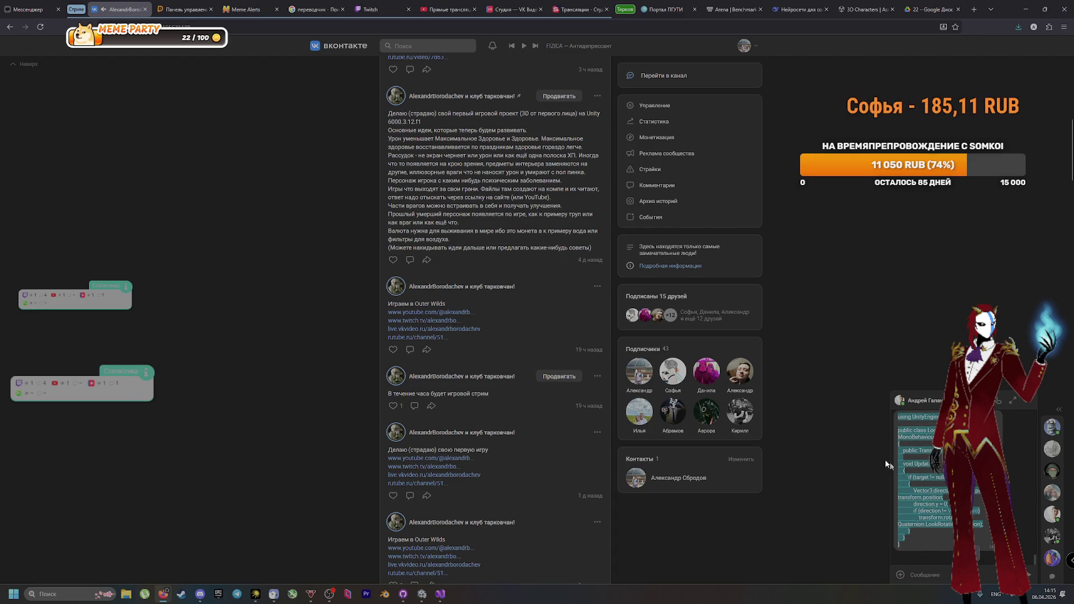
{"action": "key", "text": "alt+Tab"}
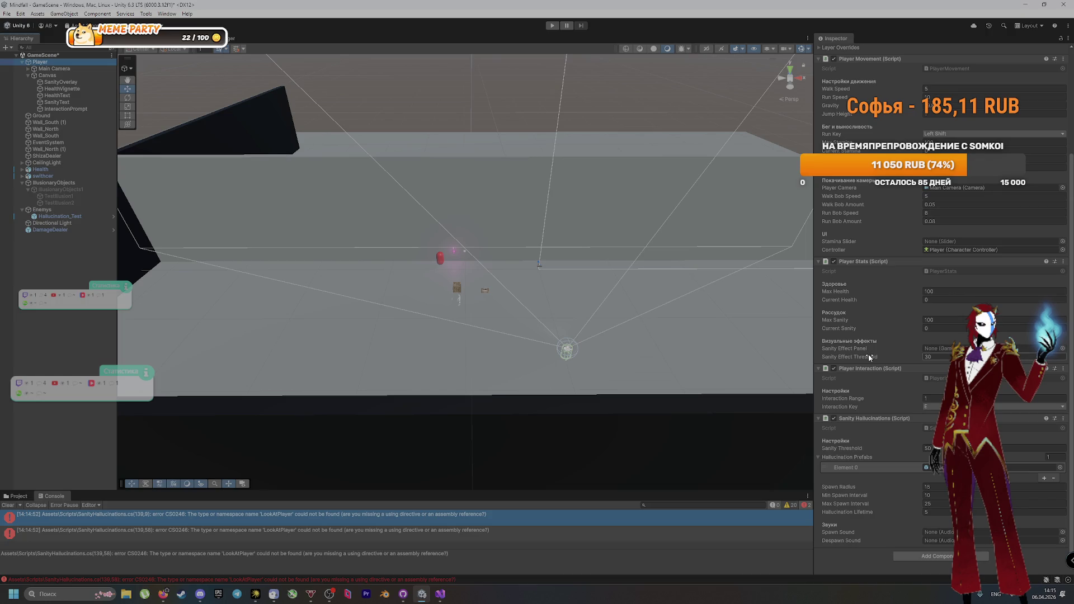
Step: Return to Unity, select the Hallucination_Test capsule, then switch to the VK page
{"action": "key", "text": "alt+Tab"}
{"action": "key", "text": "alt+Tab"}
{"action": "key", "text": "alt+Tab"}
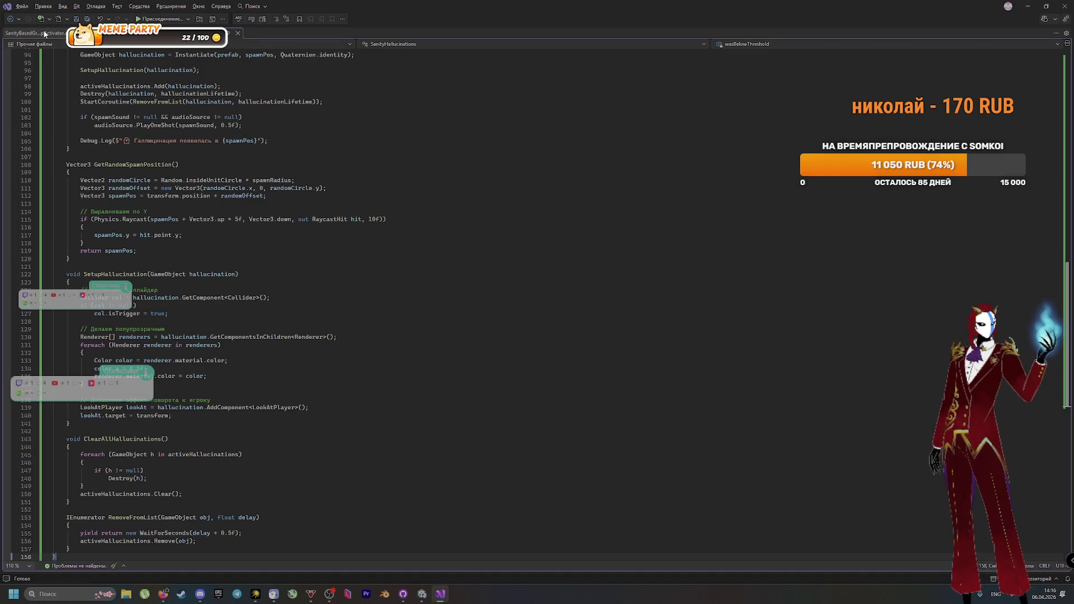
{"action": "key", "text": "alt+Tab"}
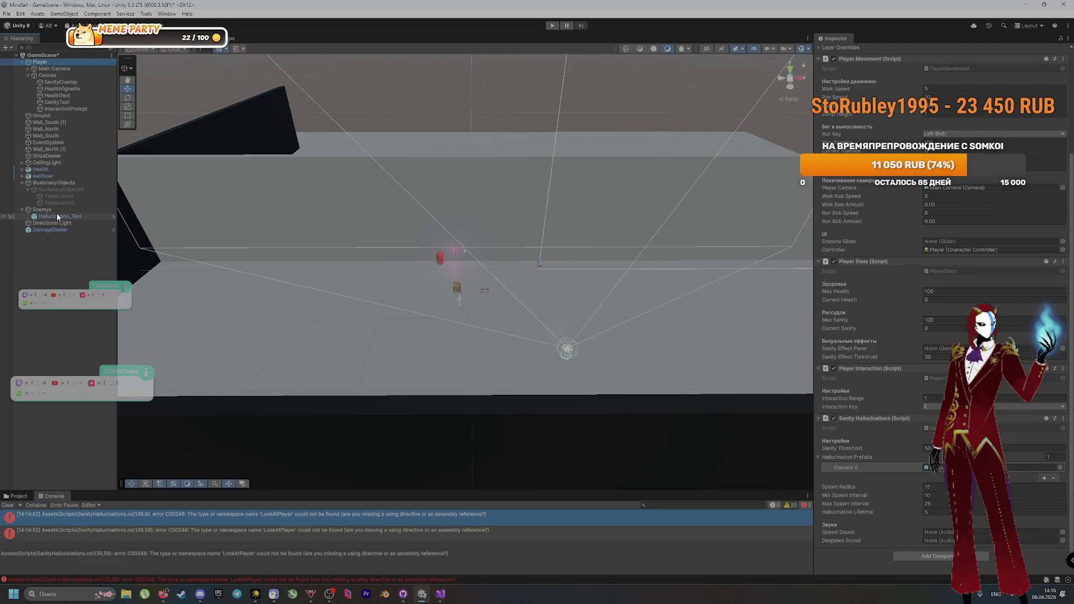
{"action": "left_click", "coordinate": [56, 216]}
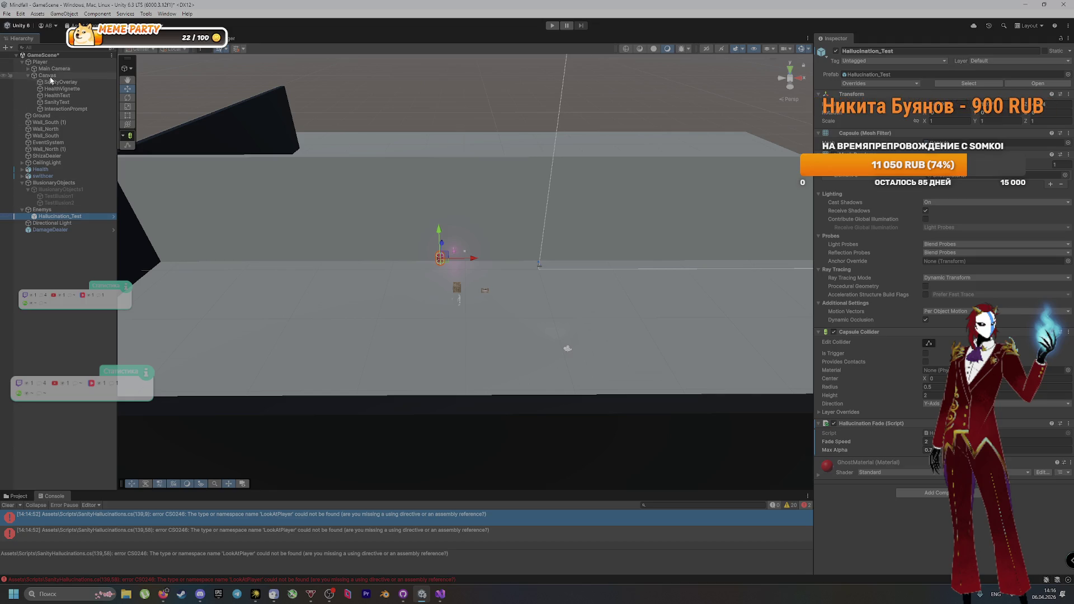
{"action": "key", "text": "alt+Tab"}
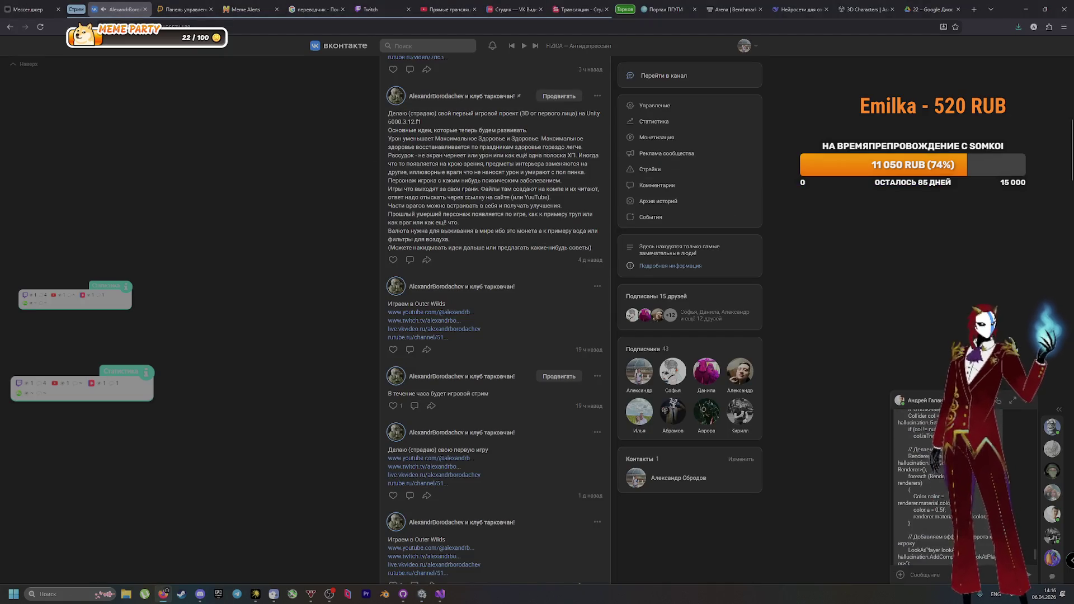
Step: Scroll through the VK chat to read the LookAtPlayer class code, then return to Unity
{"action": "scroll", "coordinate": [939, 497], "scroll_direction": "down", "scroll_amount": 5}
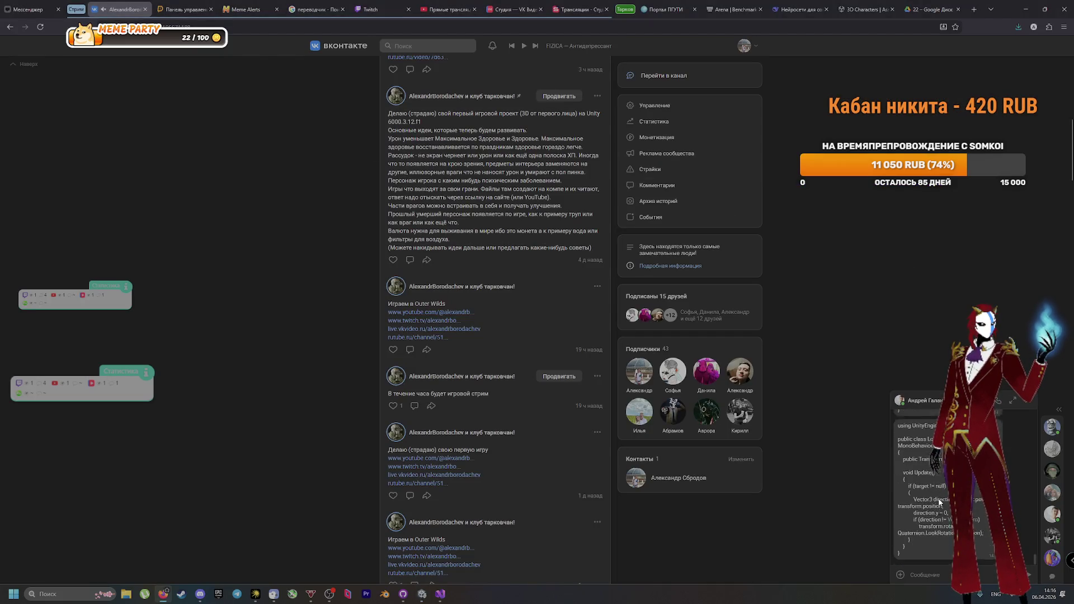
{"action": "scroll", "coordinate": [938, 497], "scroll_direction": "up", "scroll_amount": 2}
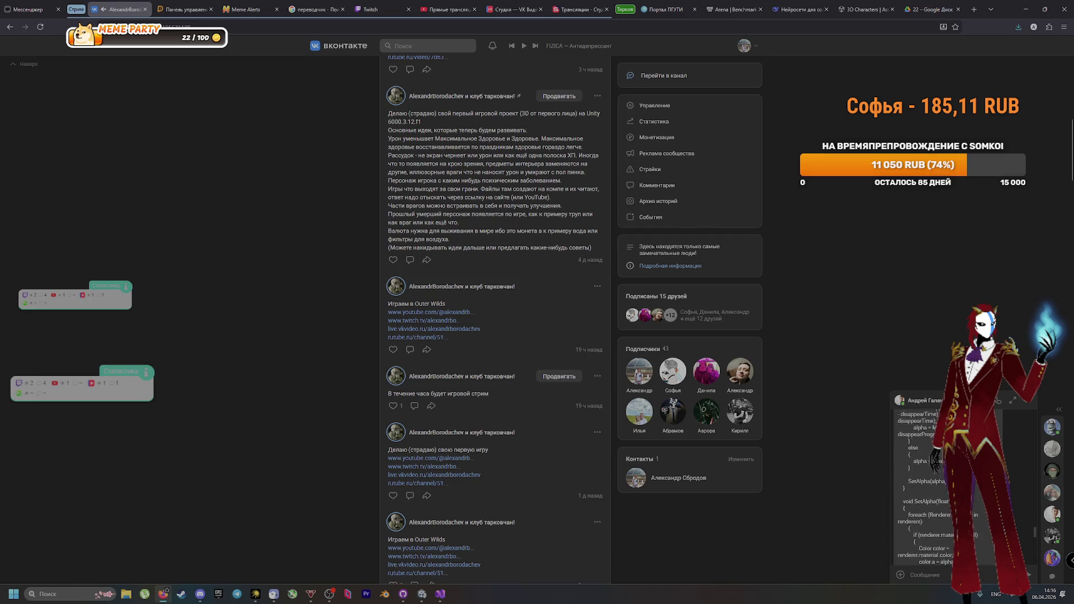
{"action": "scroll", "coordinate": [945, 492], "scroll_direction": "down", "scroll_amount": 2}
{"action": "scroll", "coordinate": [923, 492], "scroll_direction": "down", "scroll_amount": 5}
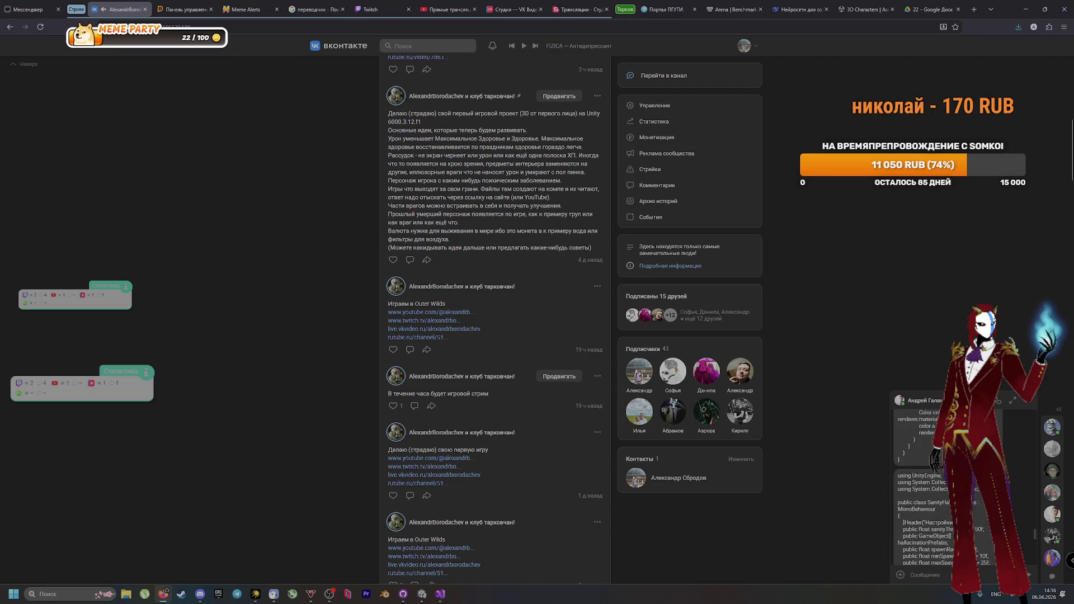
{"action": "scroll", "coordinate": [923, 492], "scroll_direction": "down", "scroll_amount": 1}
{"action": "scroll", "coordinate": [948, 519], "scroll_direction": "down", "scroll_amount": 10}
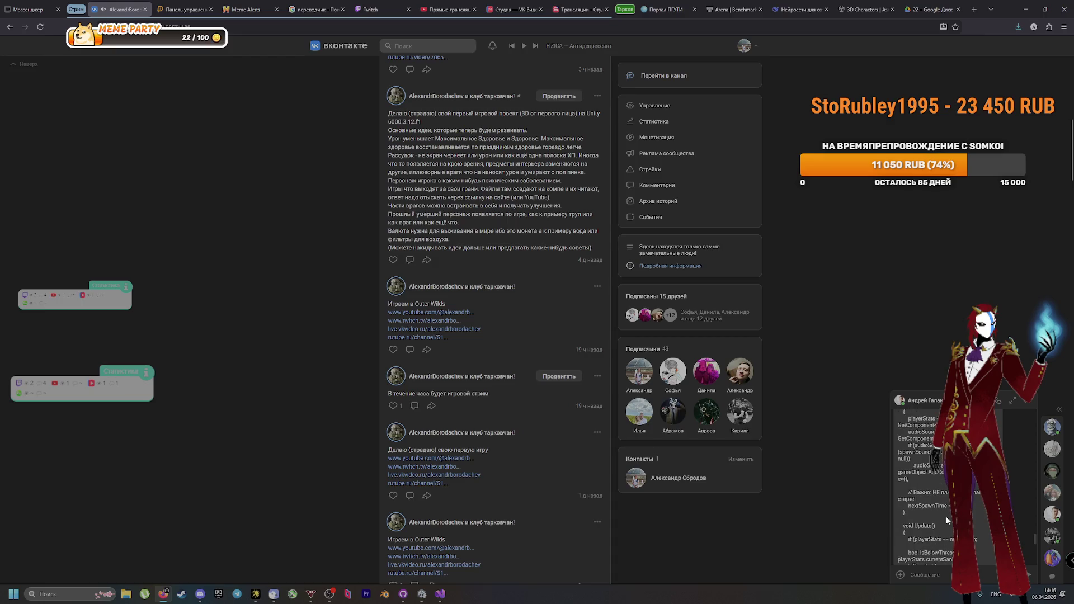
{"action": "scroll", "coordinate": [947, 520], "scroll_direction": "down", "scroll_amount": 8}
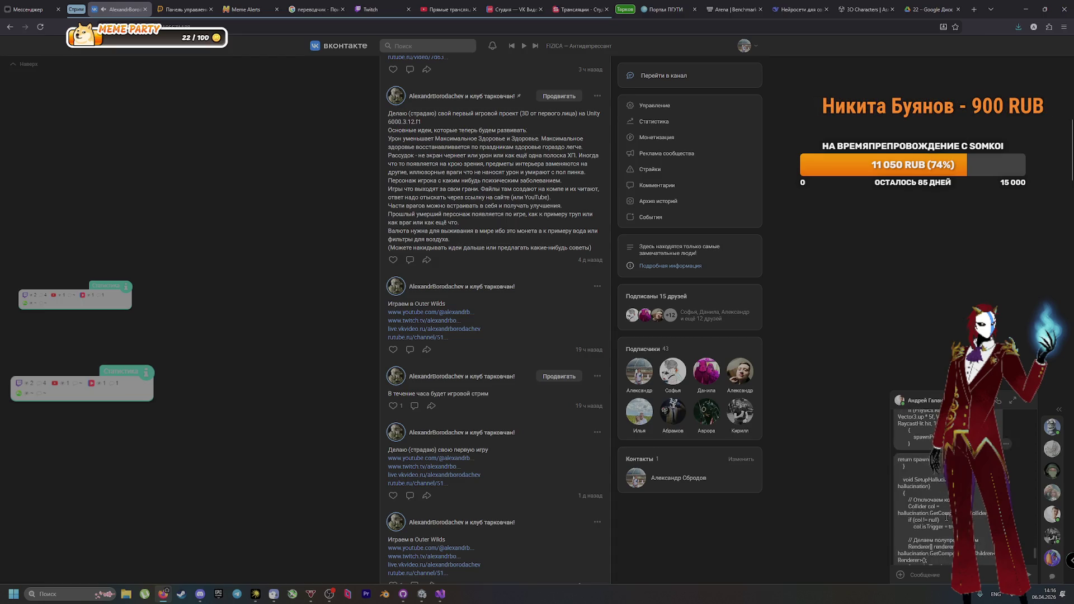
{"action": "scroll", "coordinate": [946, 517], "scroll_direction": "down", "scroll_amount": 4}
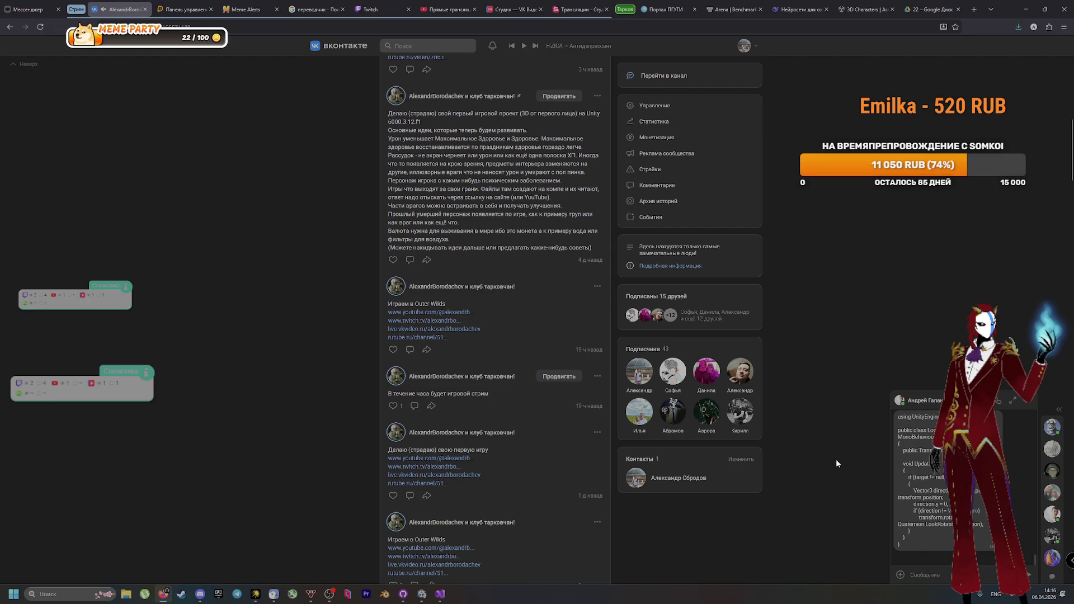
{"action": "key", "text": "alt+Tab"}
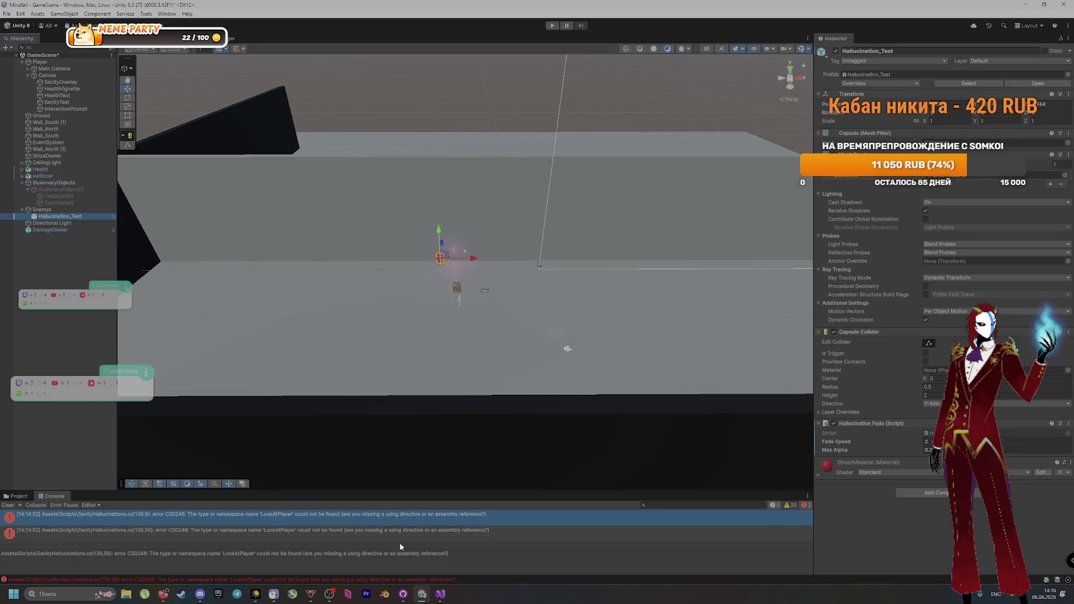
Step: Create a new empty C# script in the Scripts folder
{"action": "left_click", "coordinate": [18, 496]}
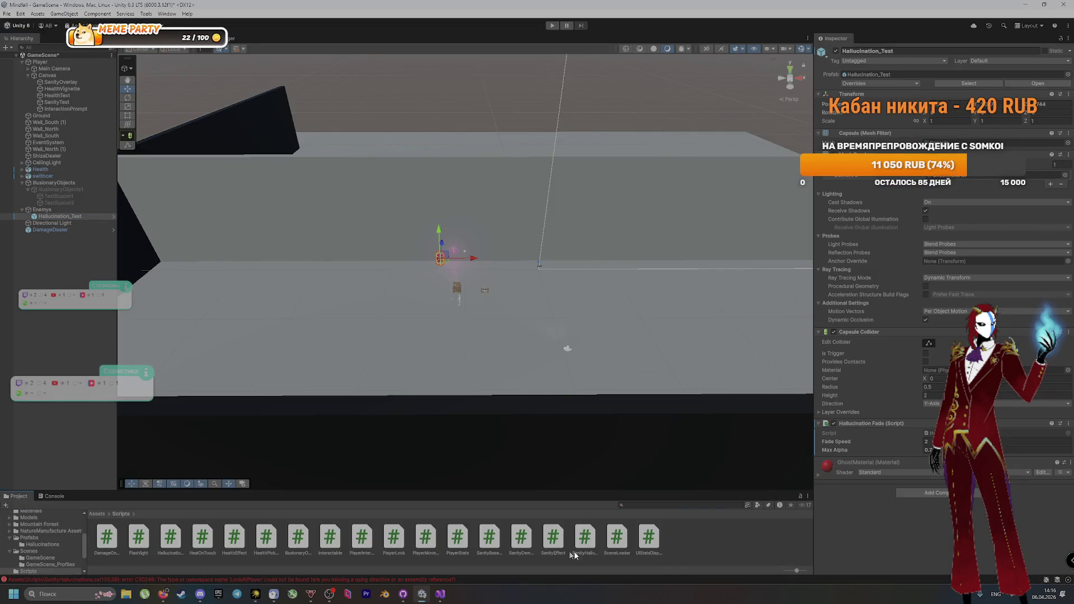
{"action": "left_click", "coordinate": [699, 542]}
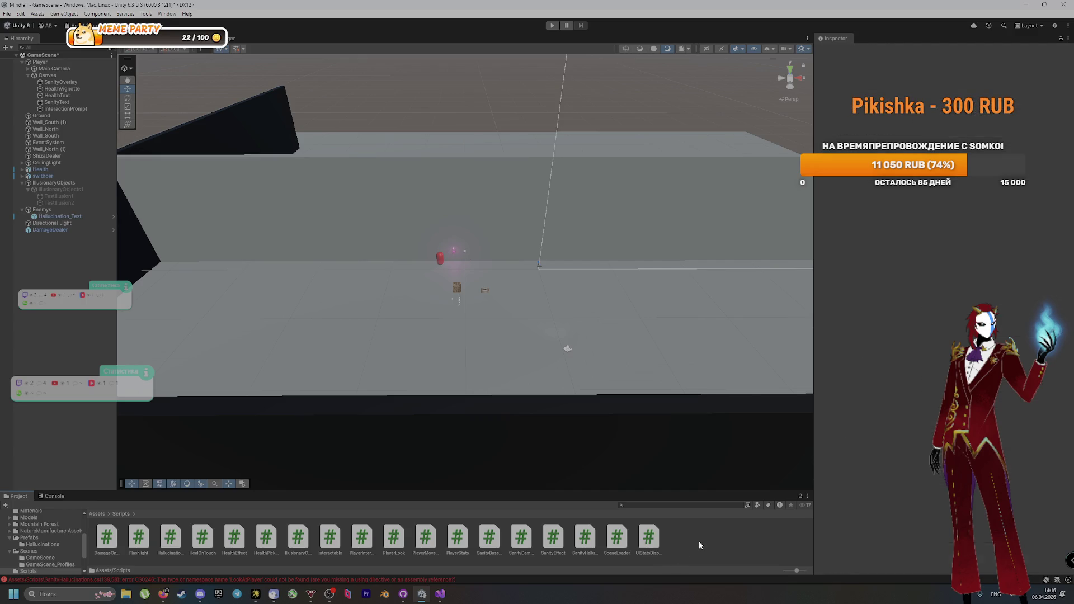
{"action": "right_click", "coordinate": [699, 541]}
{"action": "mouse_move", "coordinate": [726, 306]}
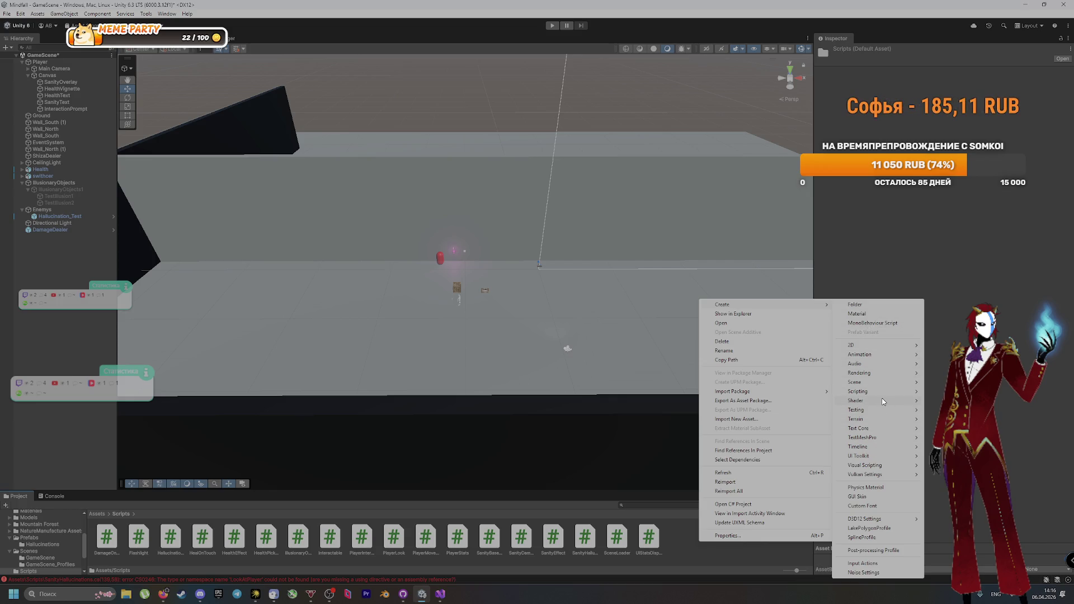
{"action": "mouse_move", "coordinate": [882, 391]}
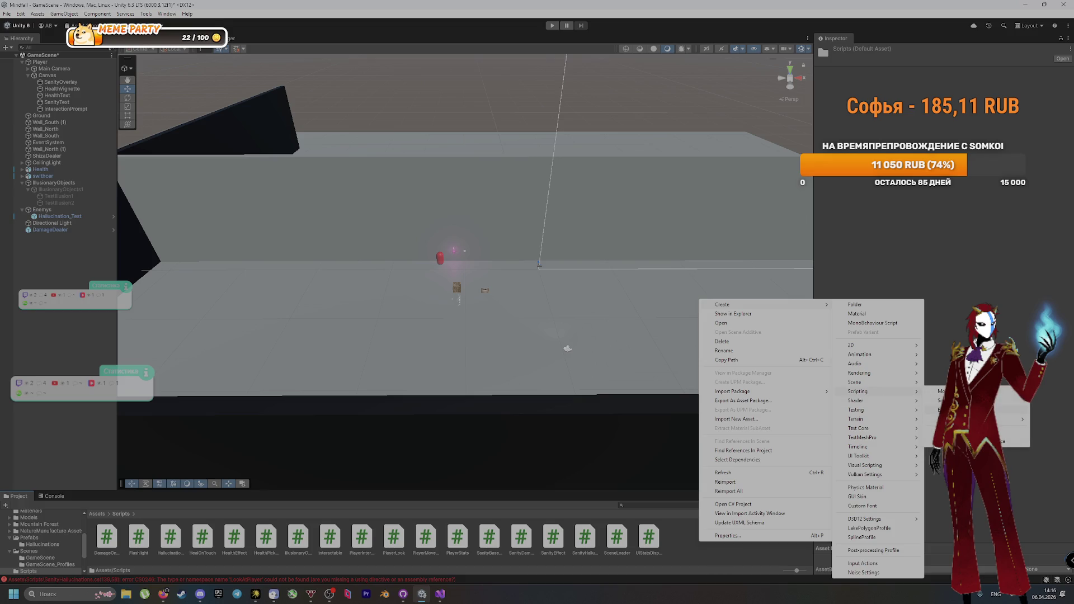
{"action": "left_click", "coordinate": [951, 410]}
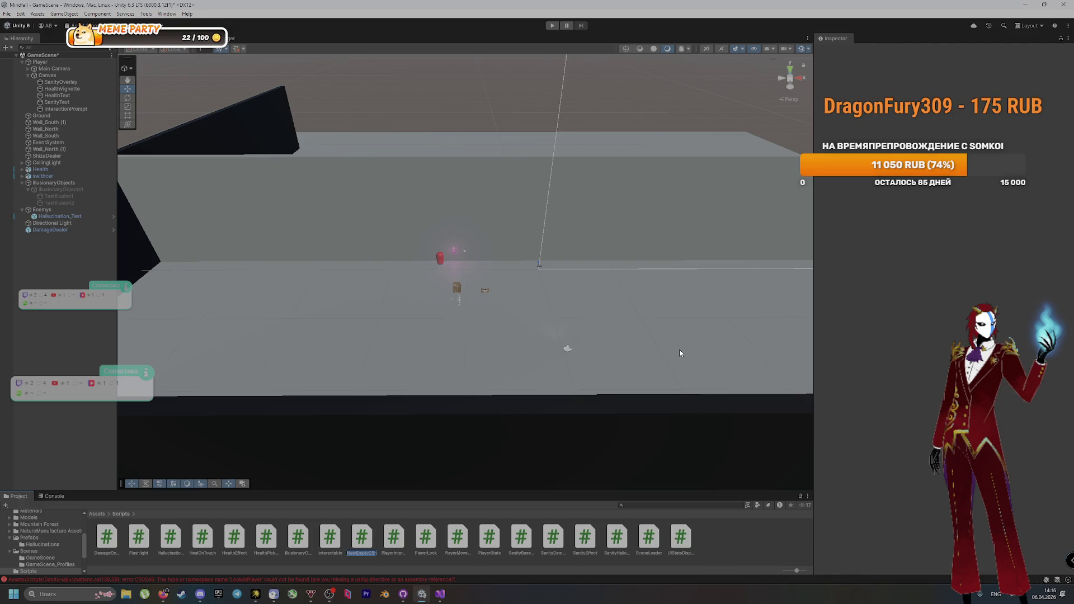
Step: Glance at the VK page, then rename the new script to 'Look at player'
{"action": "left_click", "coordinate": [161, 596]}
{"action": "scroll", "coordinate": [800, 520], "scroll_direction": "up", "scroll_amount": 6}
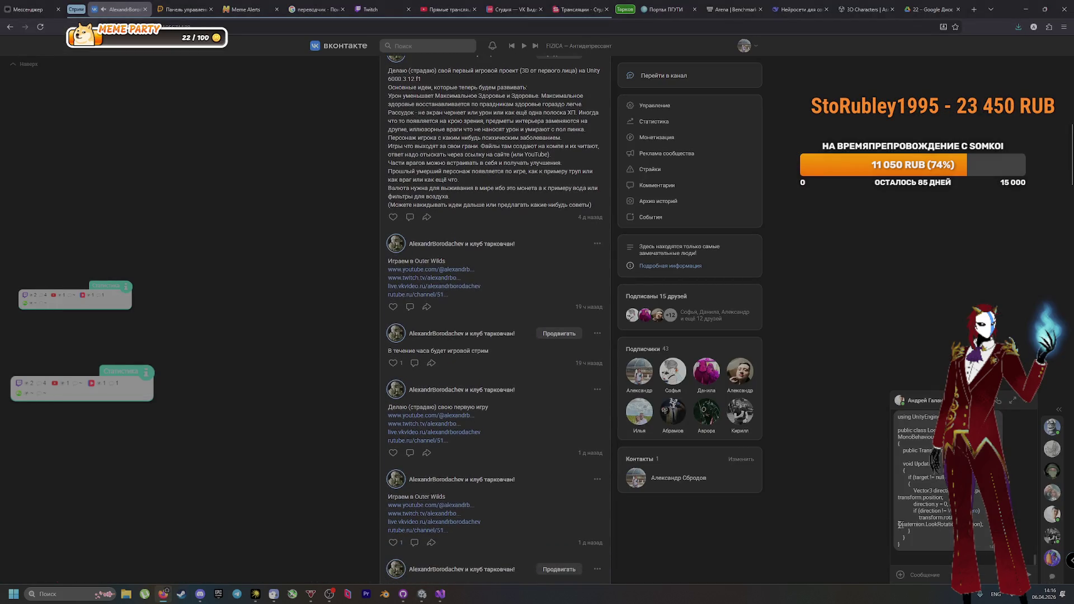
{"action": "scroll", "coordinate": [803, 518], "scroll_direction": "up", "scroll_amount": 5}
{"action": "key", "text": "alt+Tab"}
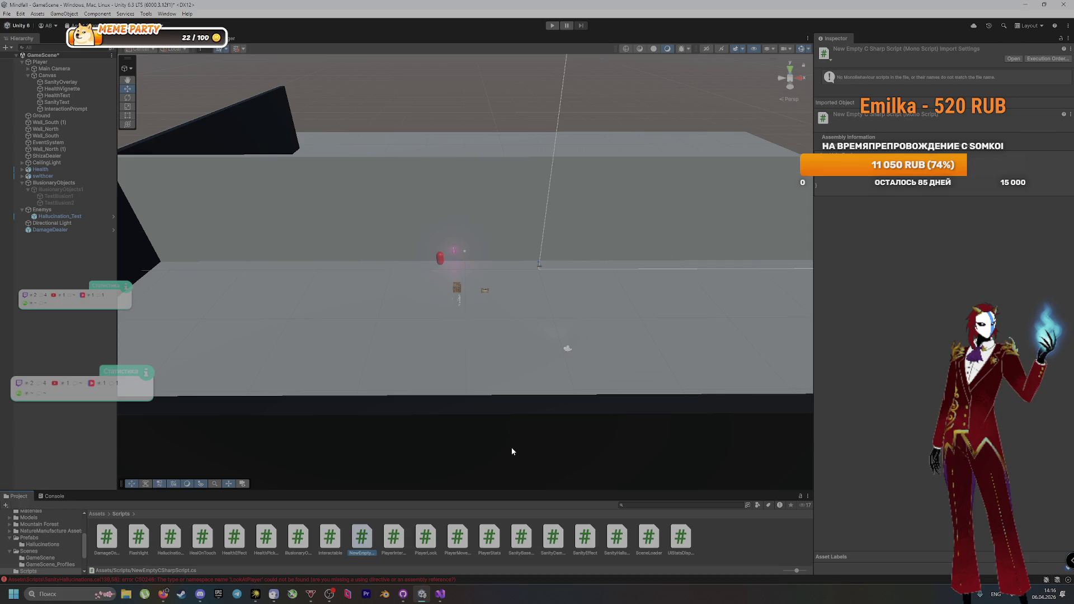
{"action": "key", "text": "F2"}
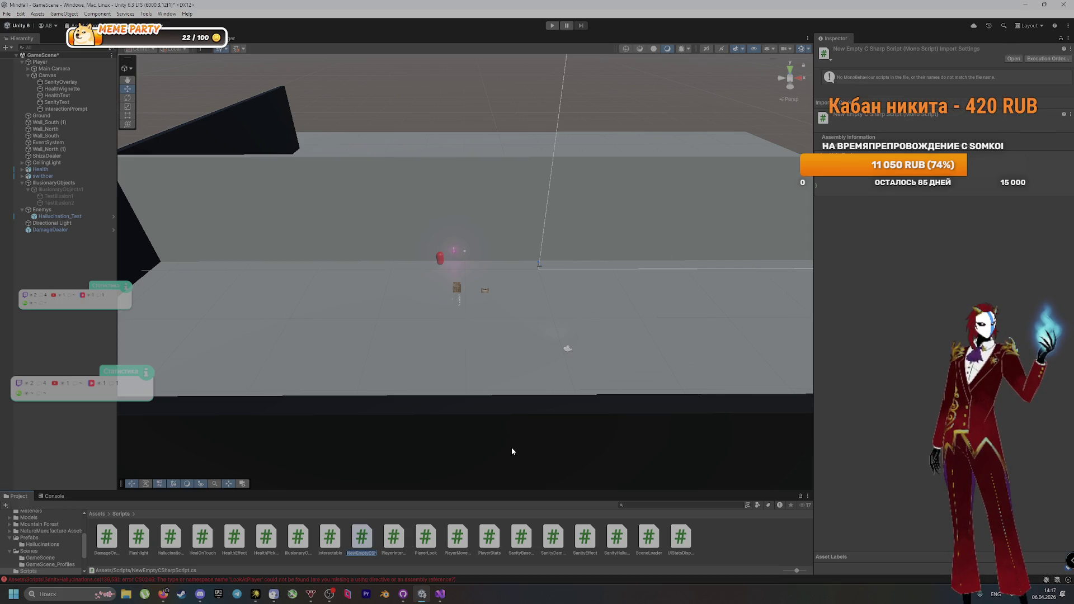
{"action": "type", "text": "Look at"}
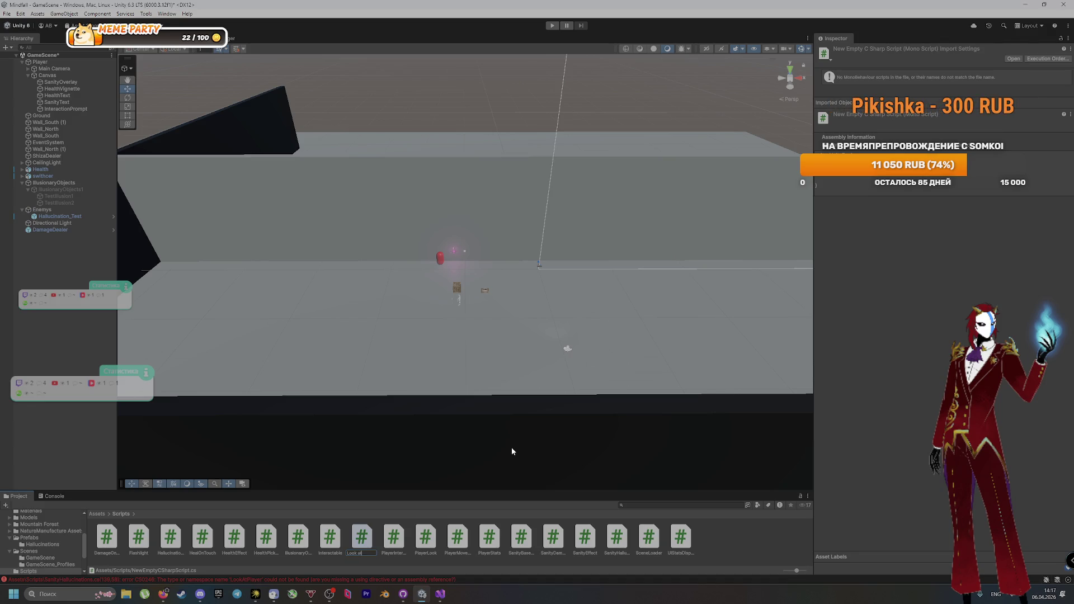
{"action": "type", "text": " play"}
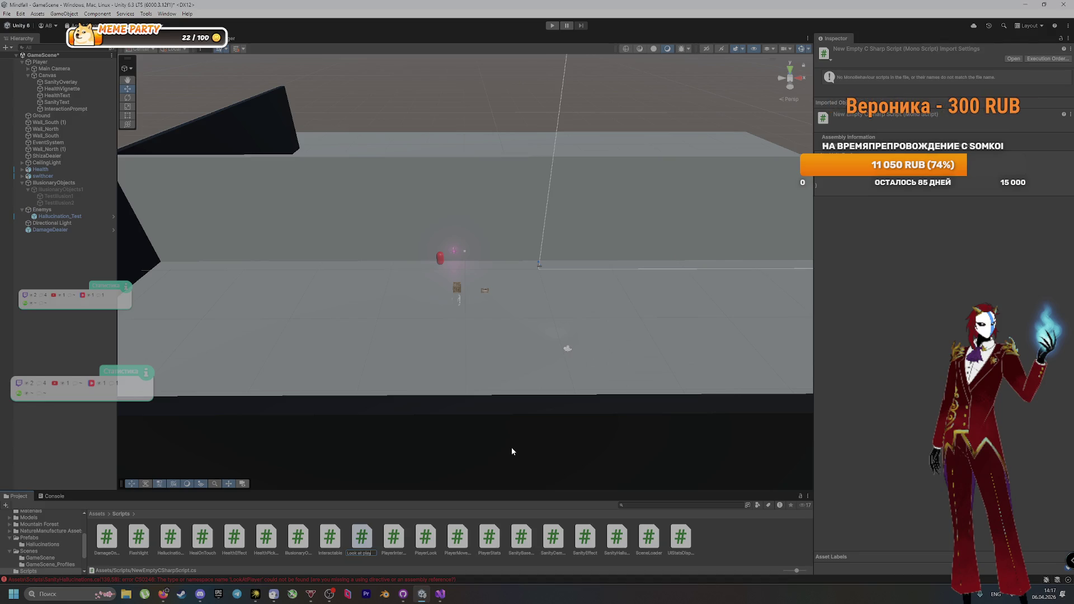
{"action": "key", "text": "Return"}
{"action": "key", "text": "alt+Tab"}
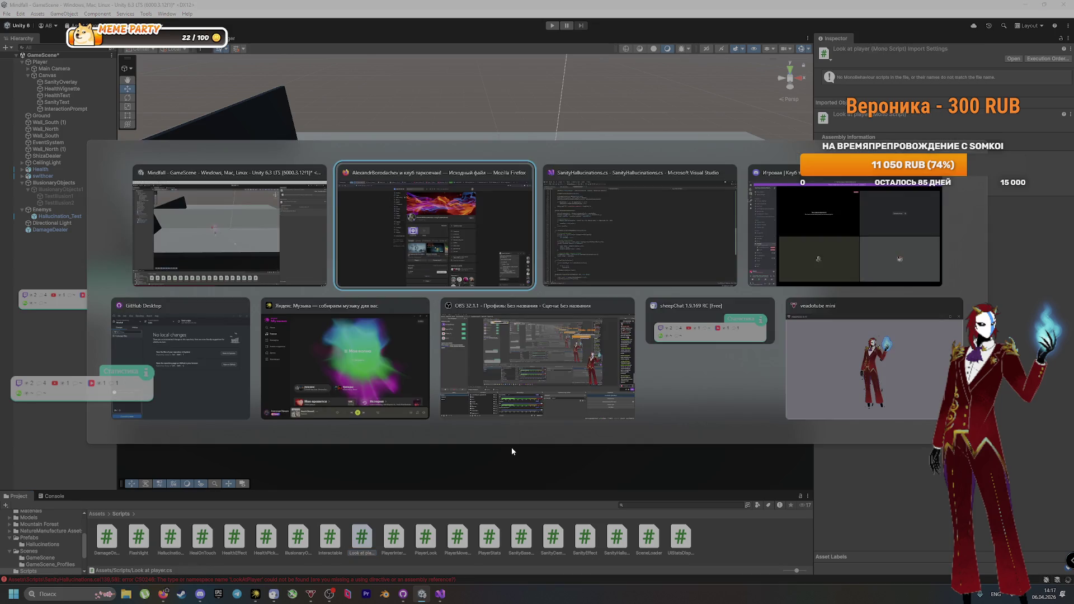
Step: Select and copy the LookAtPlayer code from the VK chat message
{"action": "key", "text": "alt+Tab"}
{"action": "left_click", "coordinate": [388, 211]}
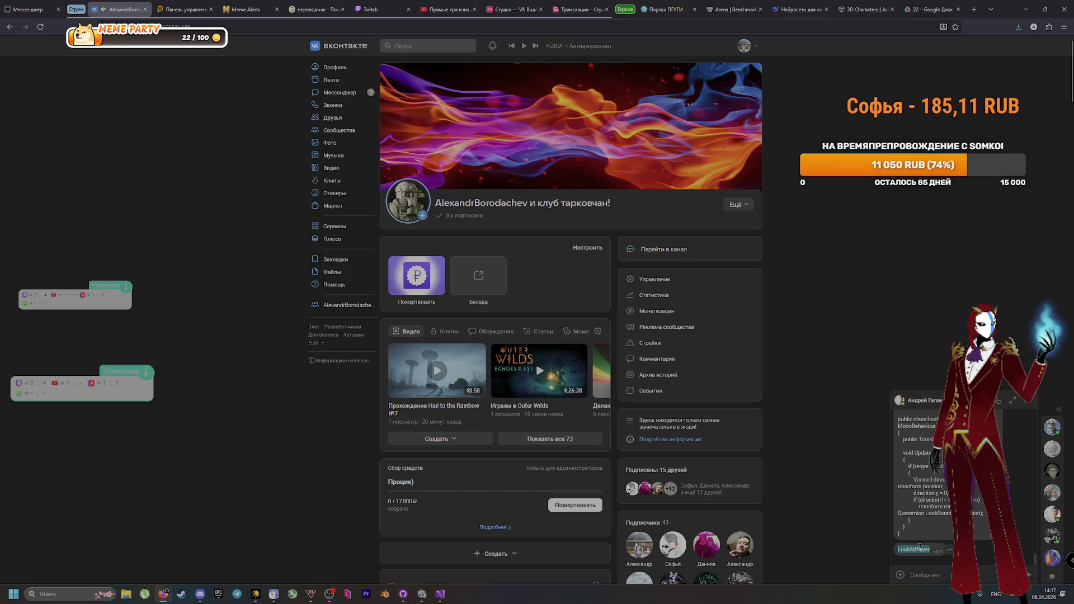
{"action": "key", "text": "alt+Tab"}
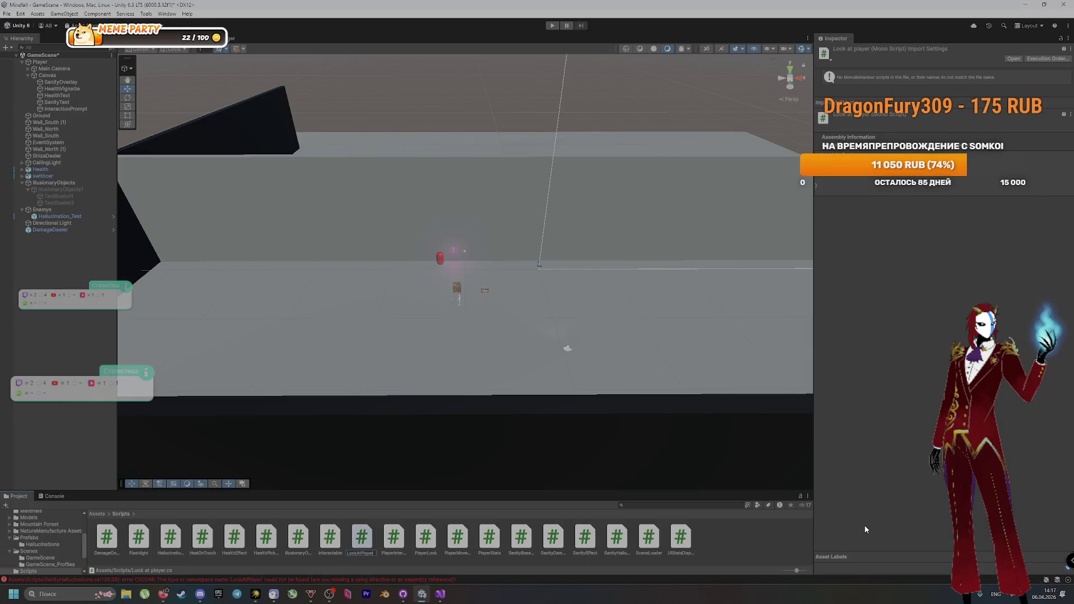
{"action": "key", "text": "alt+Tab"}
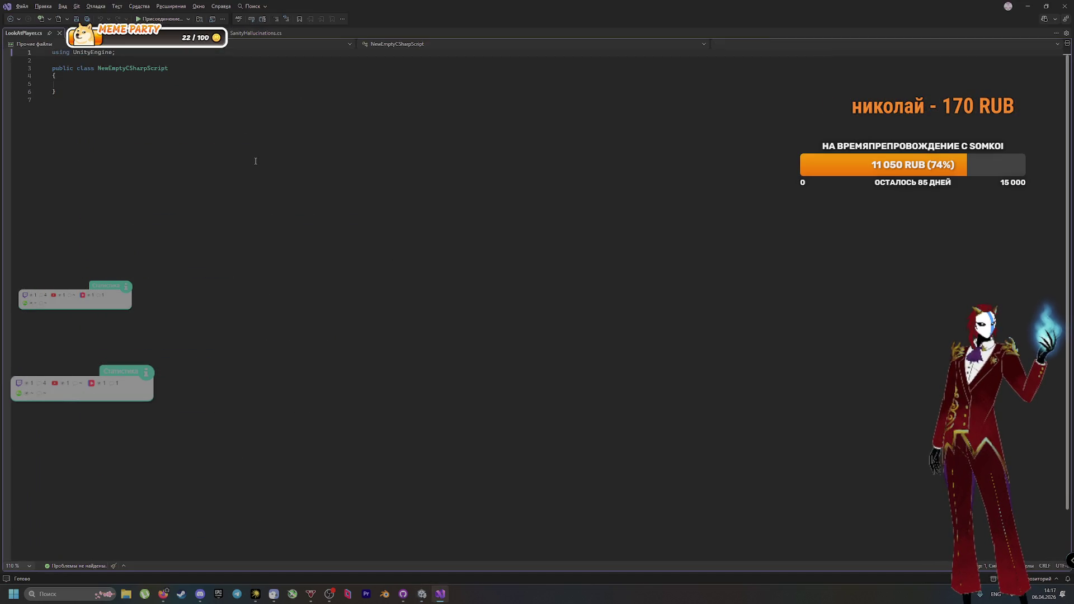
{"action": "key", "text": "alt+Tab"}
{"action": "key", "text": "alt+Tab"}
{"action": "left_click", "coordinate": [551, 262]}
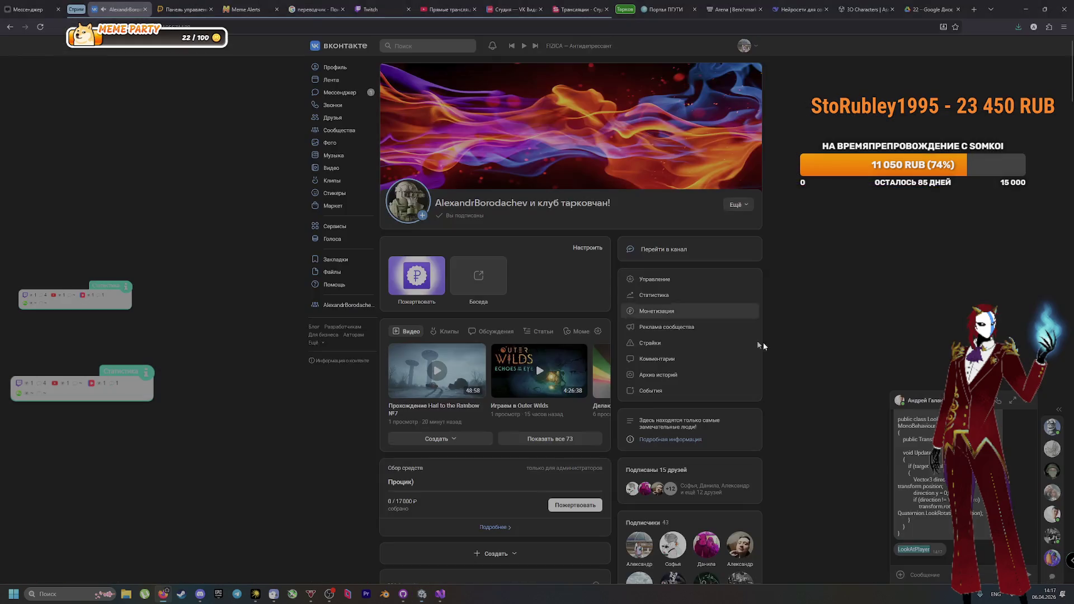
{"action": "mouse_move", "coordinate": [911, 529]}
{"action": "left_mouse_down"}
{"action": "mouse_move", "coordinate": [910, 482]}
{"action": "mouse_move", "coordinate": [916, 498]}
{"action": "mouse_move", "coordinate": [893, 495]}
{"action": "left_mouse_up"}
{"action": "scroll", "coordinate": [916, 498], "scroll_direction": "up", "scroll_amount": 3}
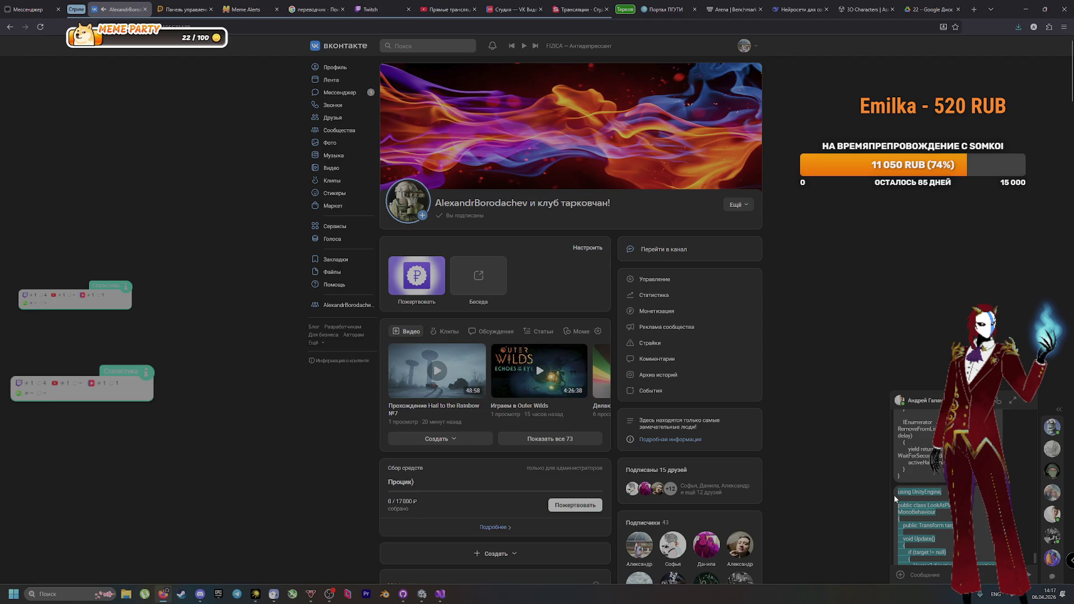
{"action": "key", "text": "alt+Tab"}
{"action": "key", "text": "alt+Tab"}
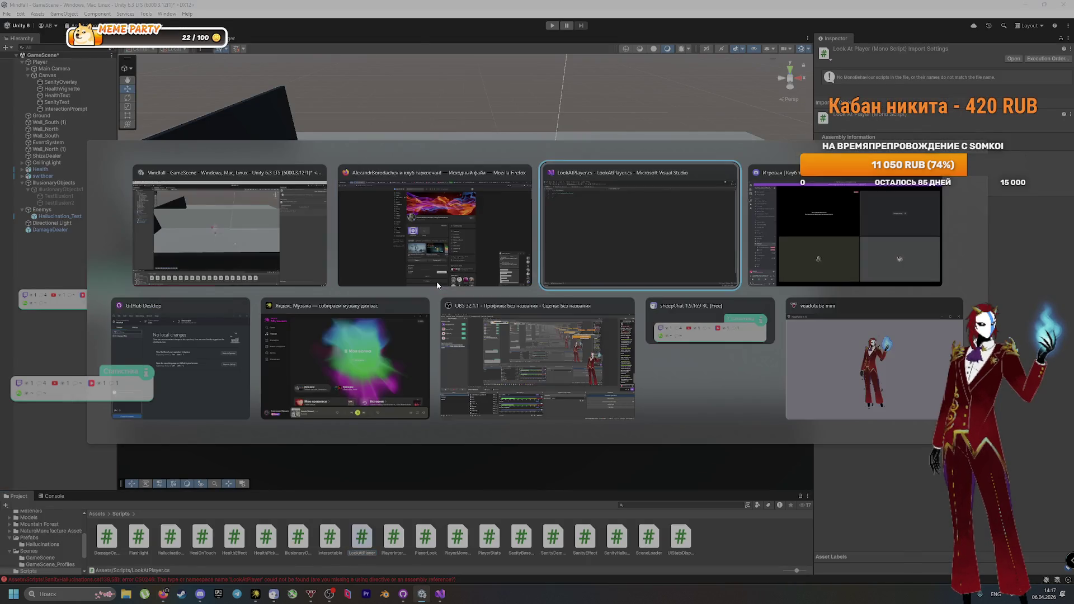
Step: Replace LookAtPlayer.cs contents with the copied code, save it, and return to Unity
{"action": "key", "text": "ctrl+a"}
{"action": "type", "text": "using UnityEngine;  public class LookAtPlayer : MonoBehaviour {     public Transform target;      void Update()     {         if (target != null)         {             Vector3 direction = target.position - transform.position;             direction.y = 0;             if (direction != Vector3.zero)                 transform.rotation = Quaternion.LookRotation(direction);         }     } }"}
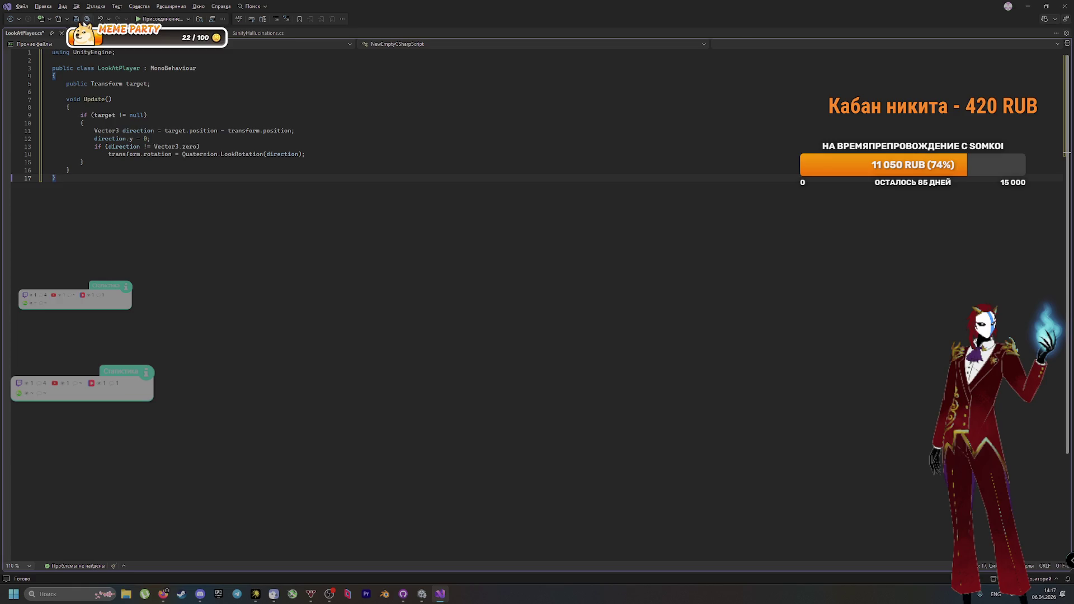
{"action": "key", "text": "ctrl+s"}
{"action": "left_click", "coordinate": [420, 593]}
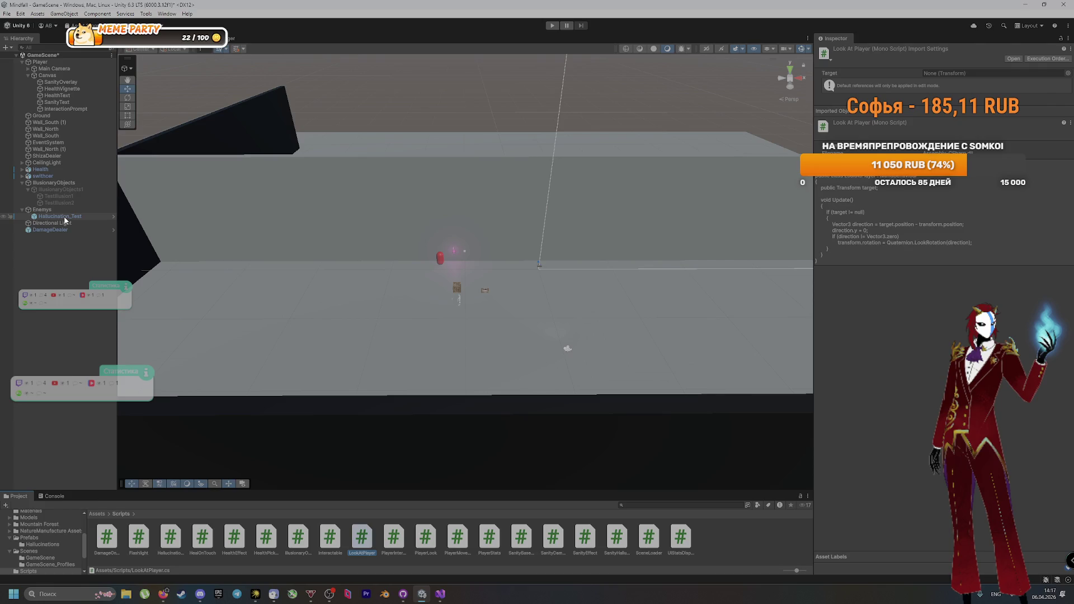
Step: Inspect Hallucination_Test and the Player's Sanity Hallucinations settings, then enter Play mode
{"action": "left_click", "coordinate": [62, 217]}
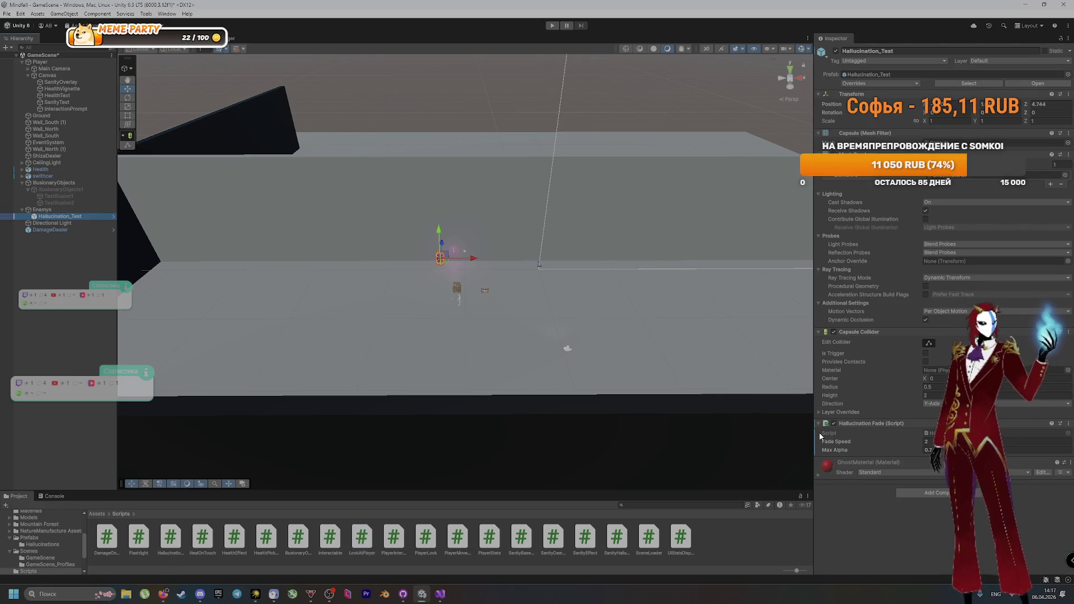
{"action": "left_click", "coordinate": [60, 62]}
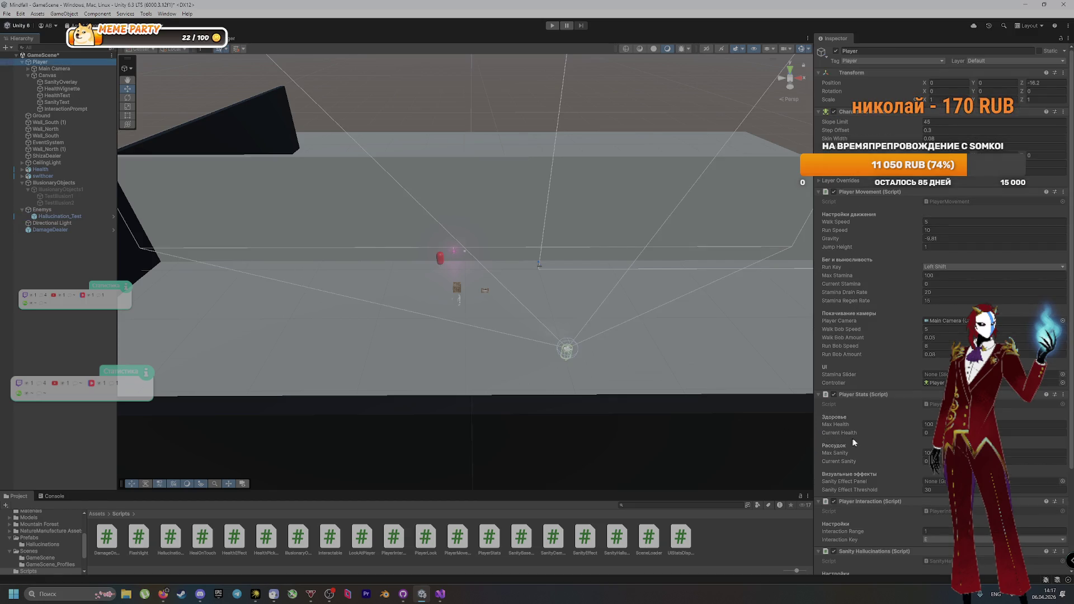
{"action": "scroll", "coordinate": [853, 442], "scroll_direction": "down", "scroll_amount": 5}
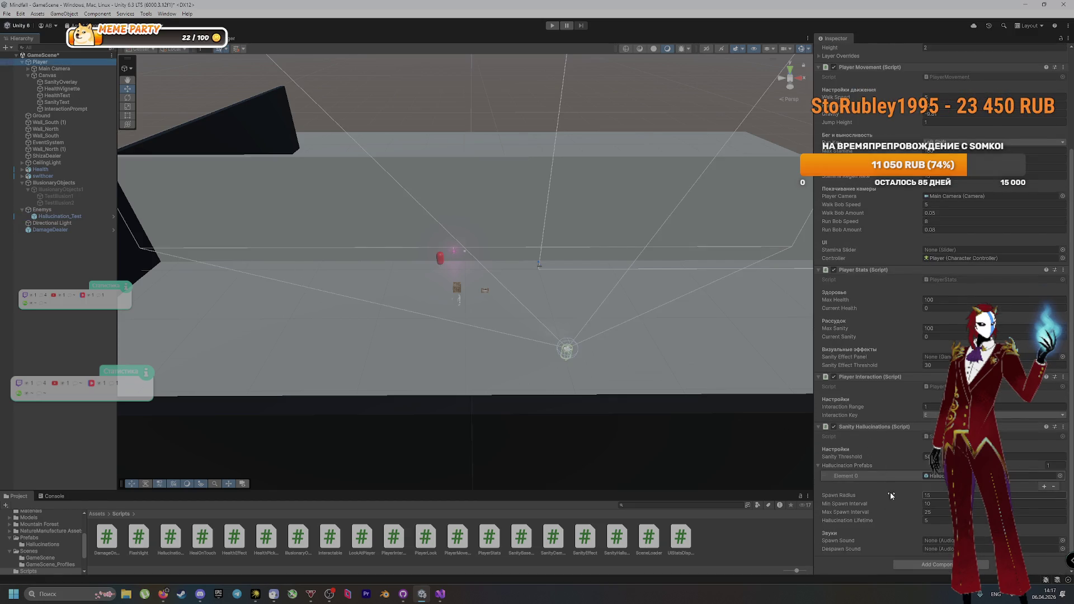
{"action": "left_click", "coordinate": [548, 27]}
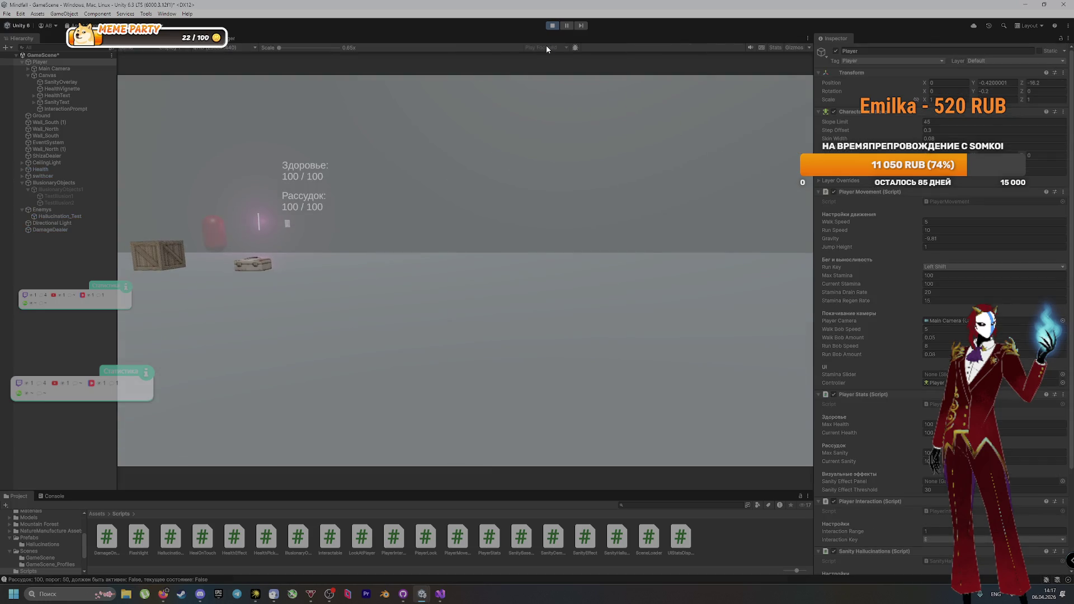
Step: Playtest by walking toward the crate and pillar, restarting Play mode once
{"action": "key", "text": "w"}
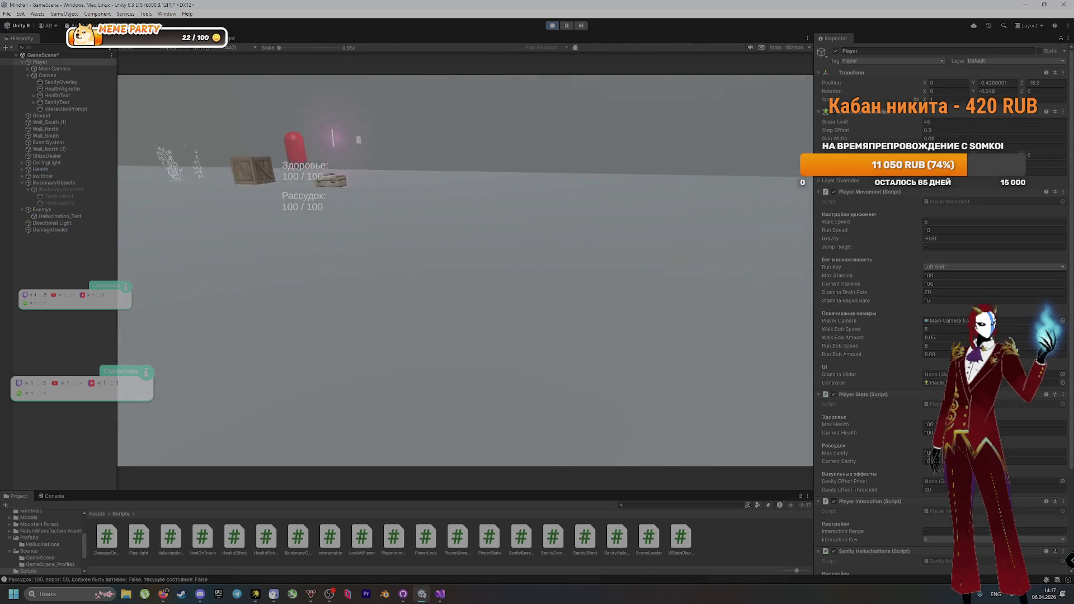
{"action": "key", "text": "w"}
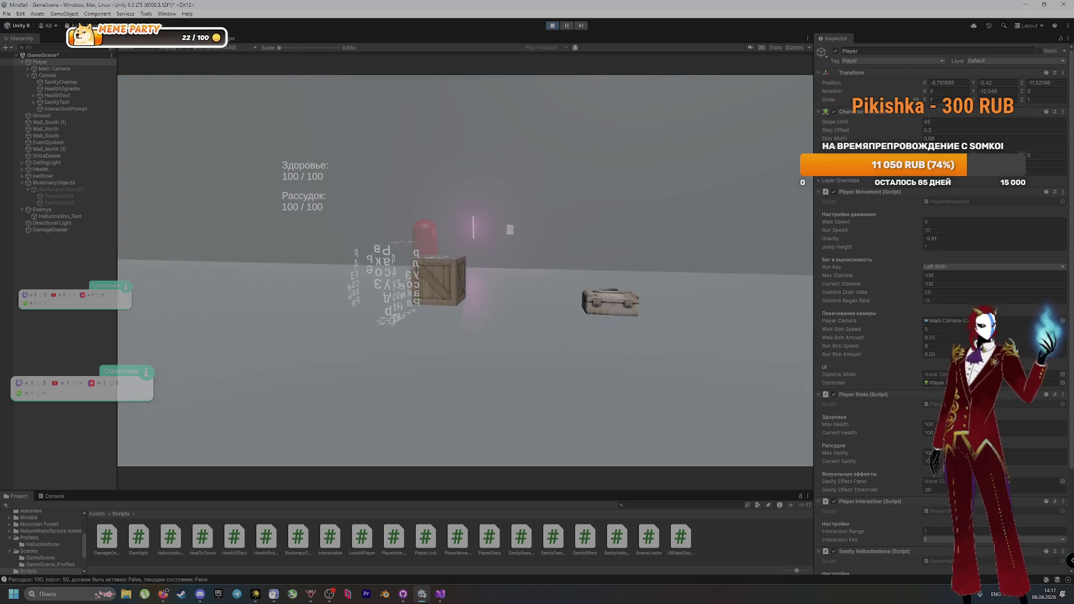
{"action": "key", "text": "w"}
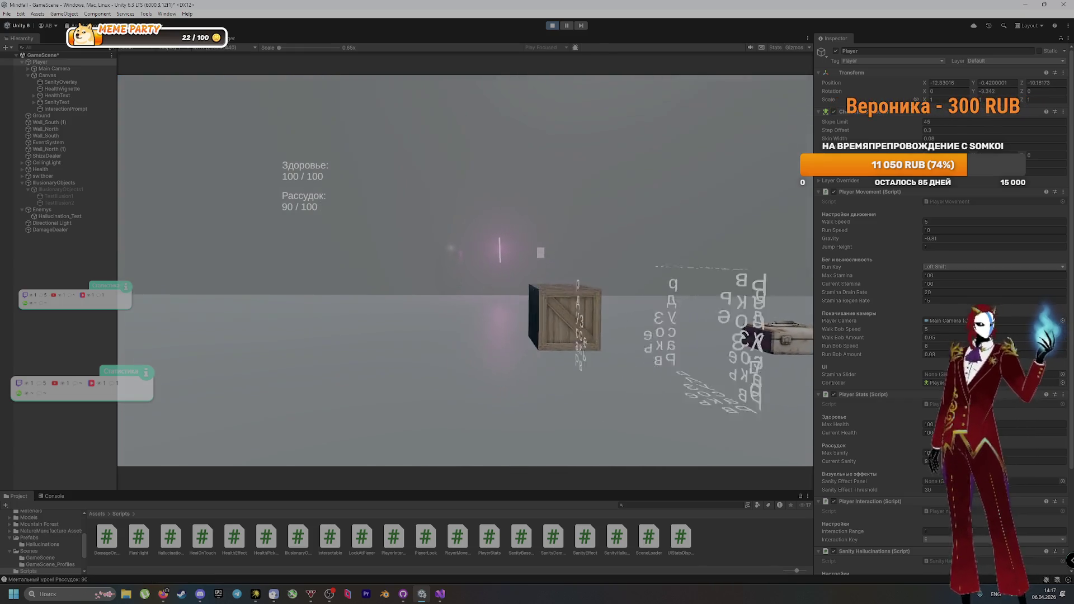
{"action": "left_click", "coordinate": [553, 25]}
{"action": "left_click", "coordinate": [554, 25]}
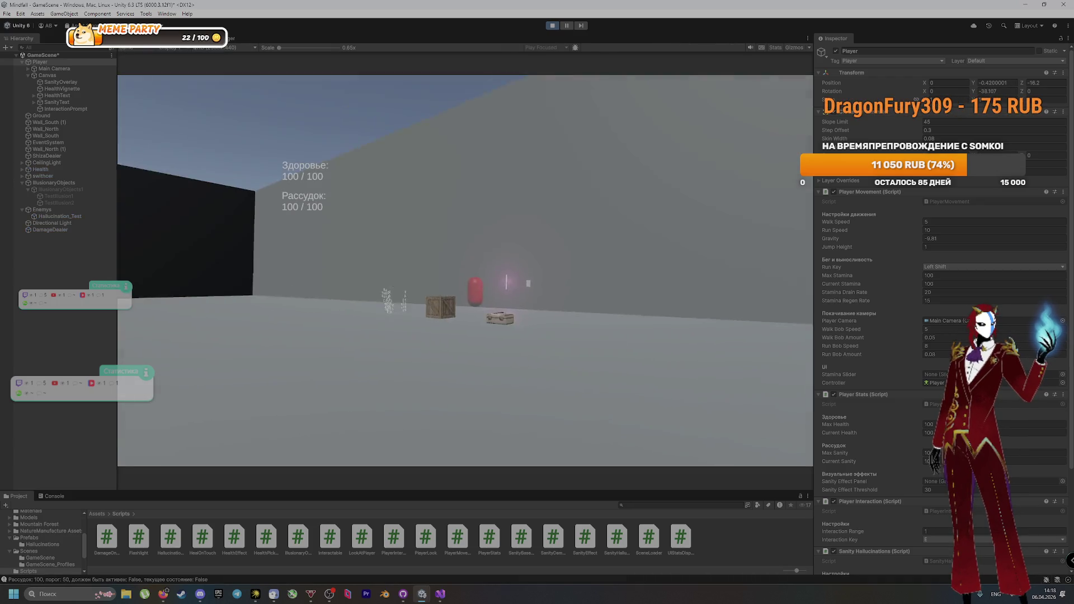
{"action": "key", "text": "w"}
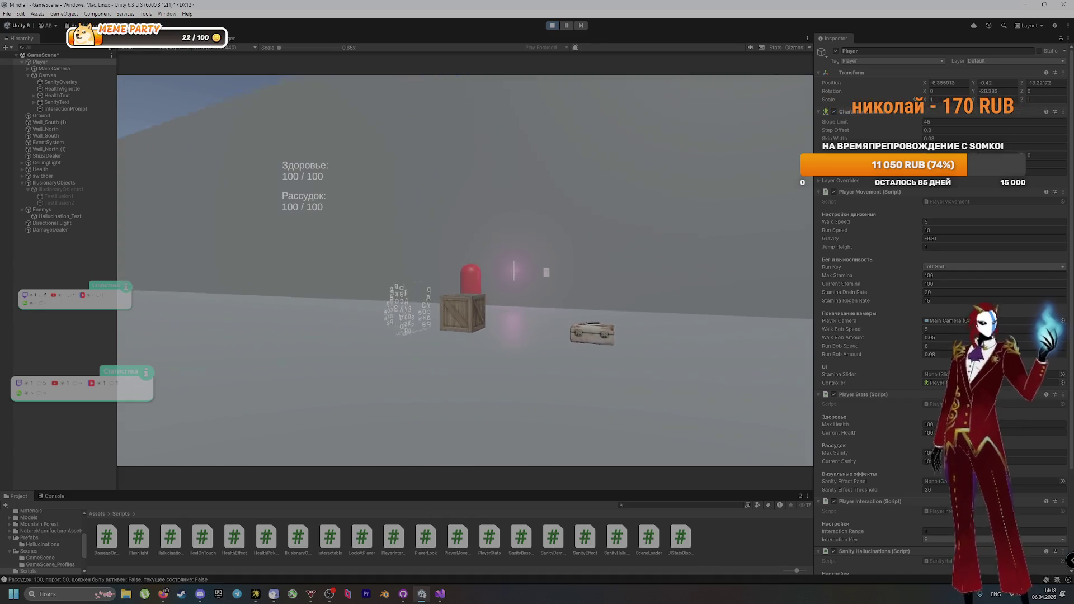
{"action": "key", "text": "w"}
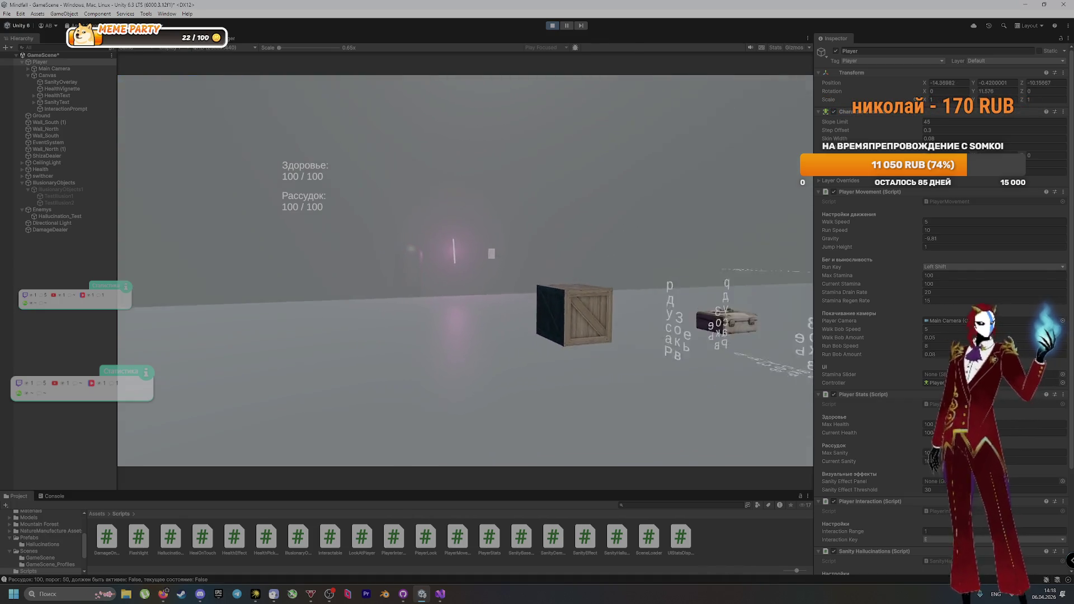
{"action": "key", "text": "w"}
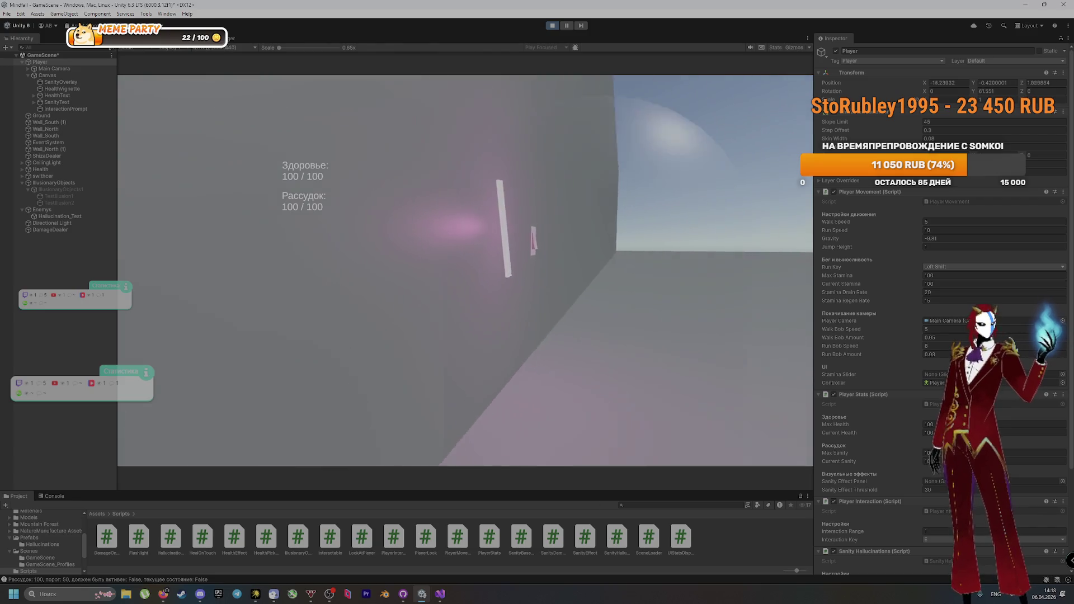
{"action": "key", "text": "w"}
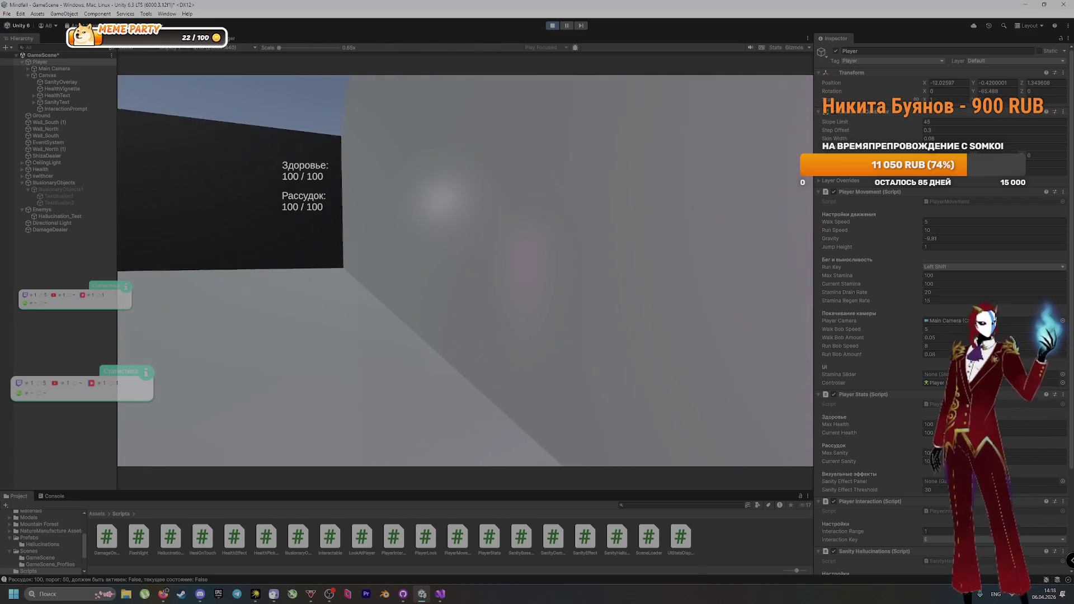
{"action": "key", "text": "w"}
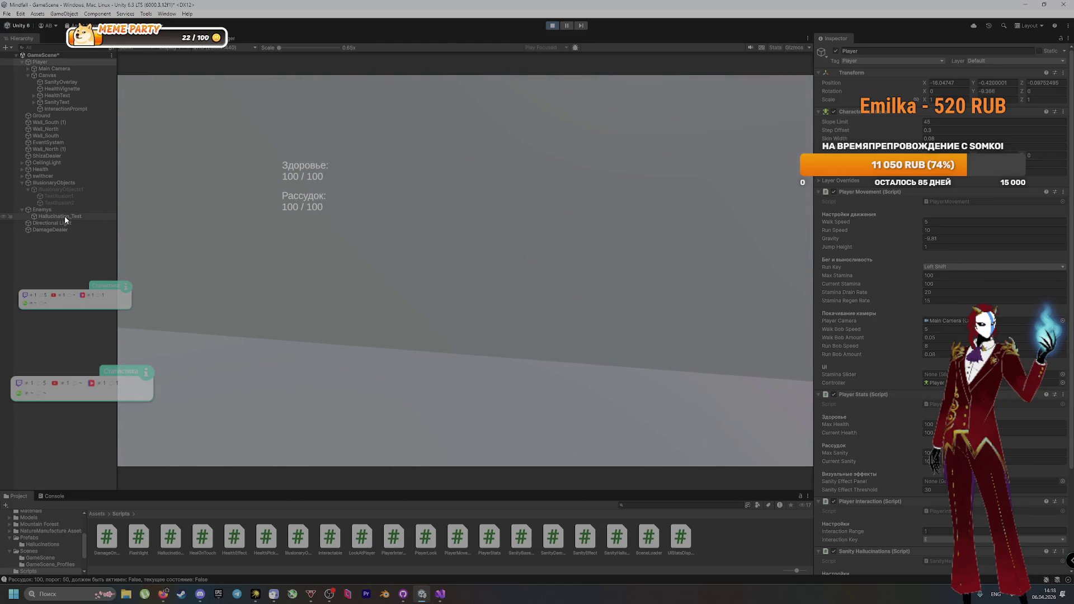
Step: Disable Hallucination_Test's Capsule Collider, walk until sanity hits 0, stop, and edit Fade Speed
{"action": "left_click", "coordinate": [65, 216]}
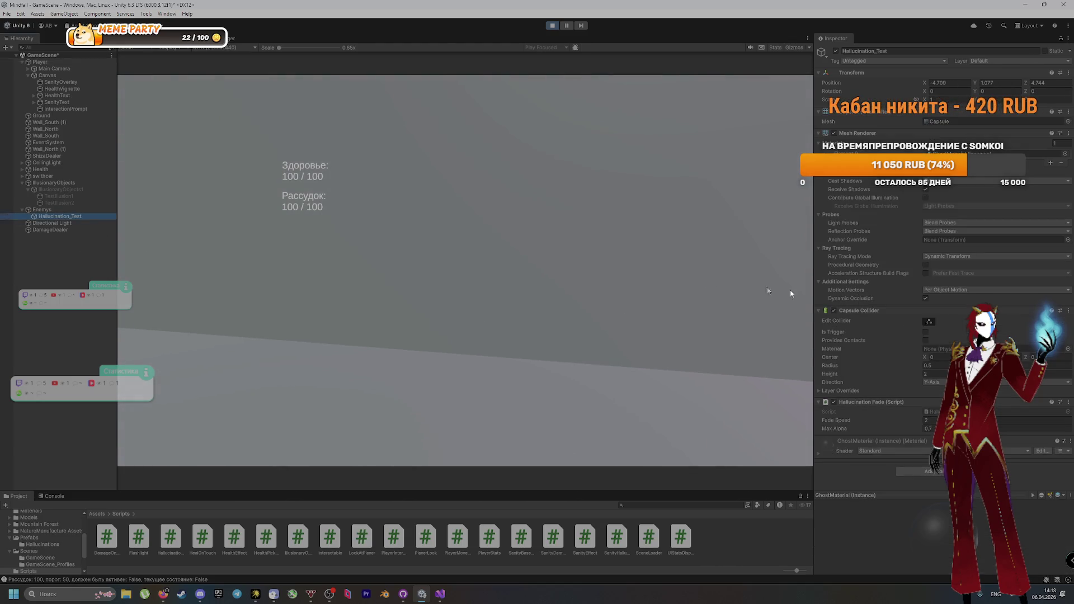
{"action": "left_click", "coordinate": [834, 311]}
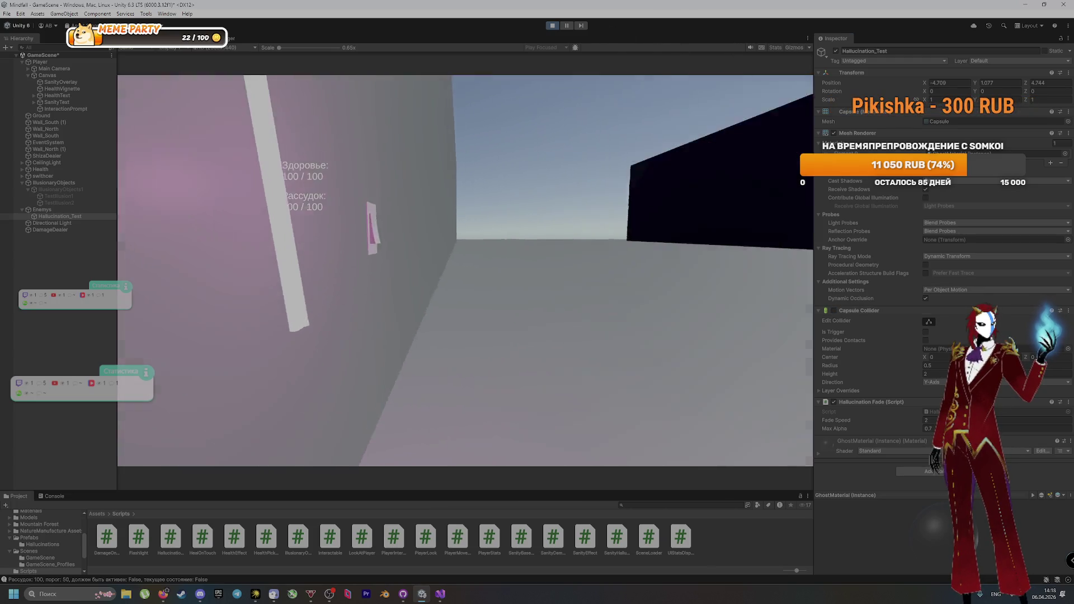
{"action": "key", "text": "w"}
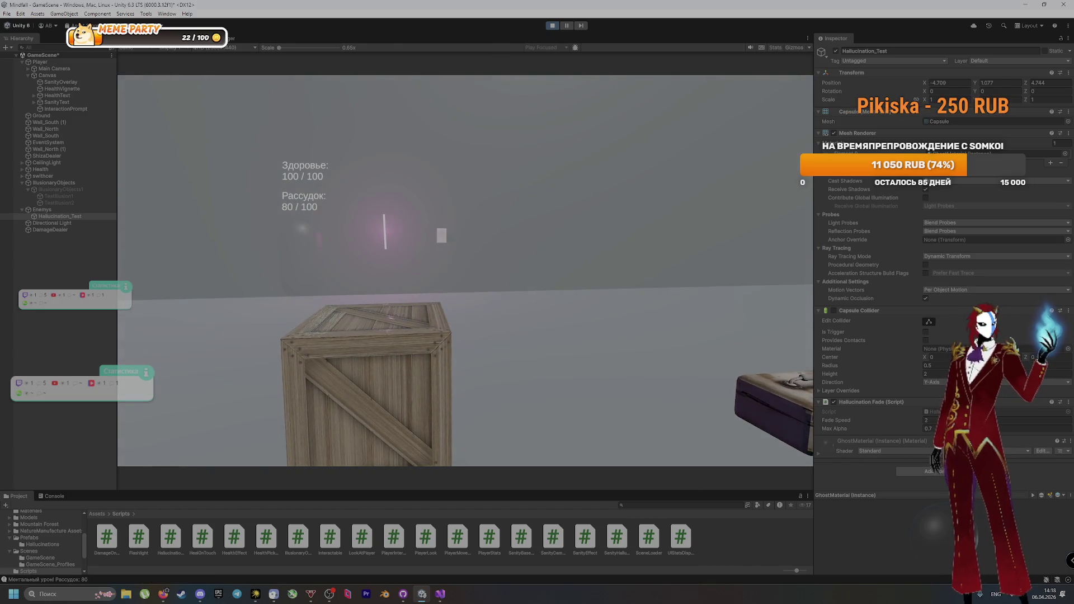
{"action": "key", "text": "a"}
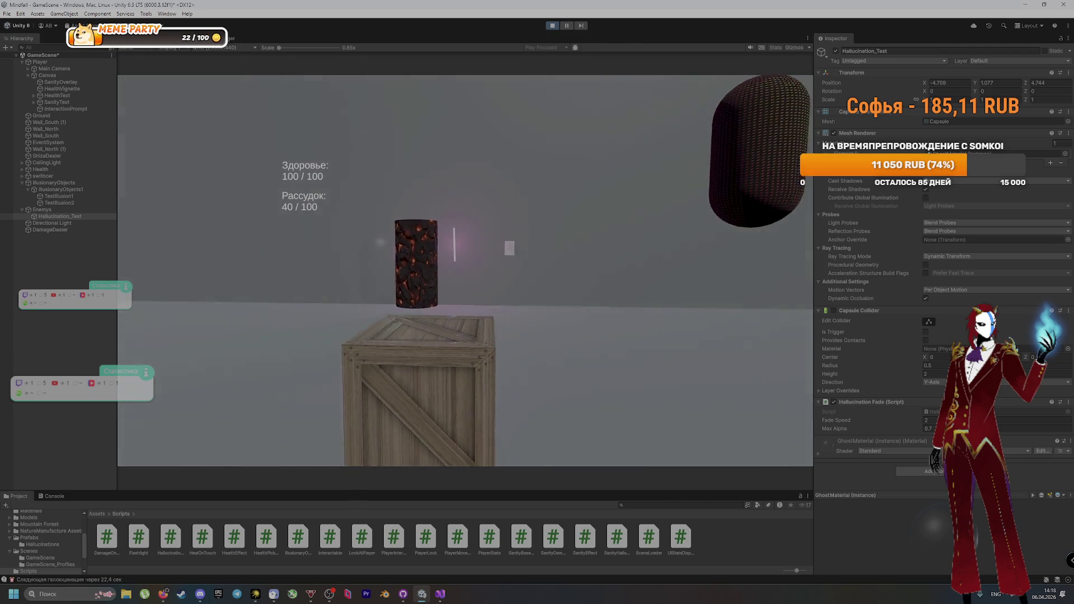
{"action": "key", "text": "a"}
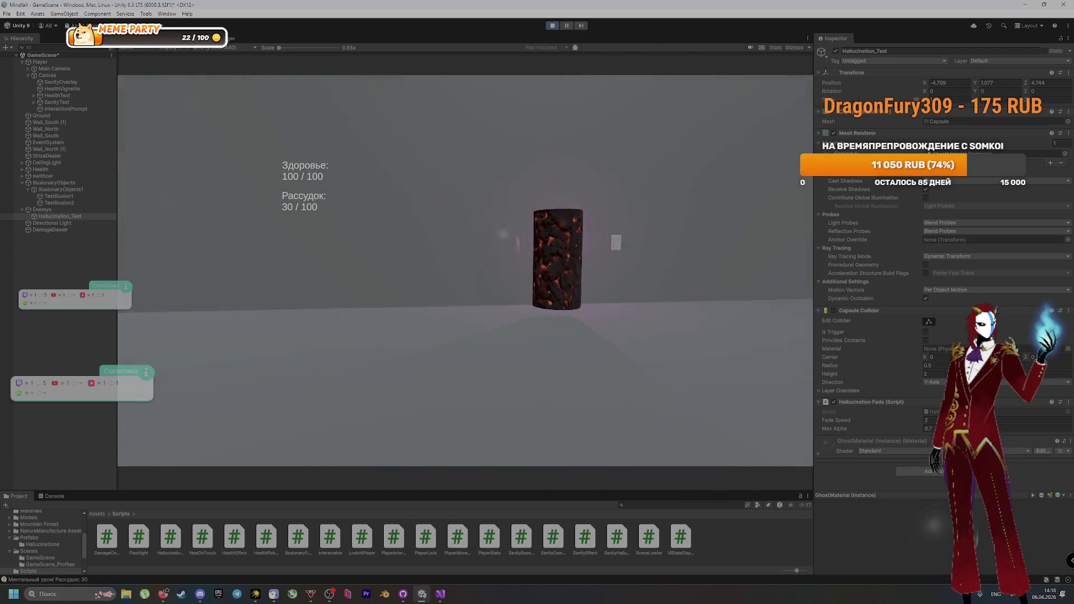
{"action": "key", "text": "s"}
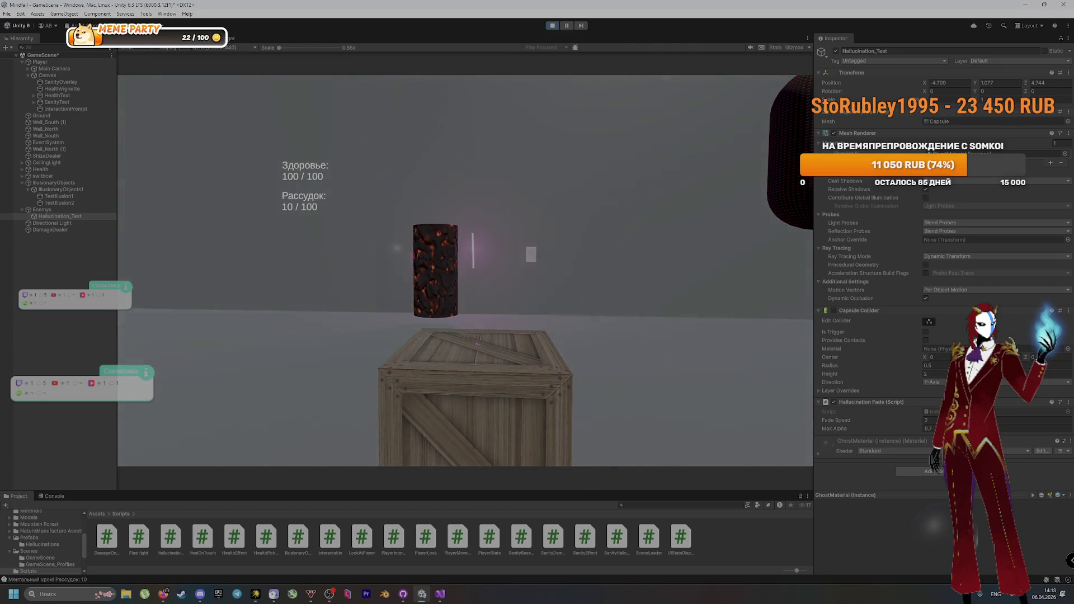
{"action": "key", "text": "w"}
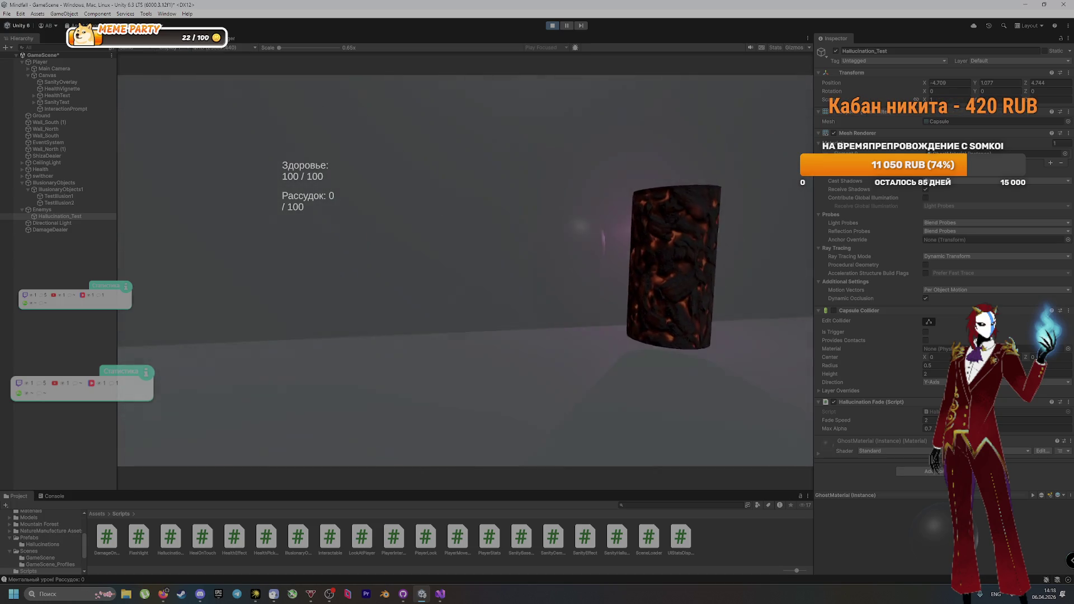
{"action": "left_click", "coordinate": [552, 25]}
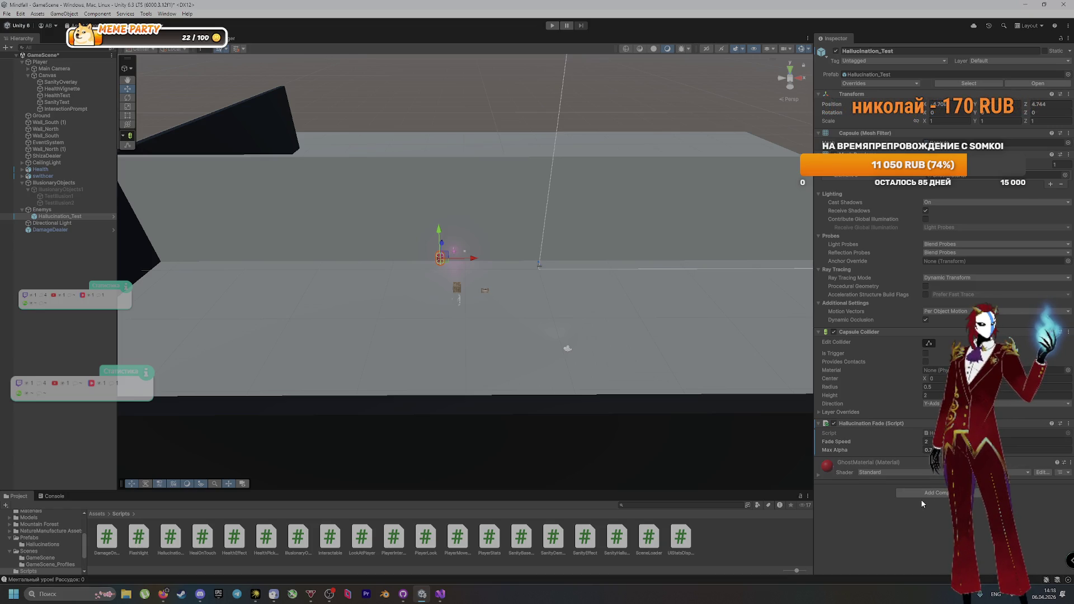
{"action": "left_click", "coordinate": [950, 441]}
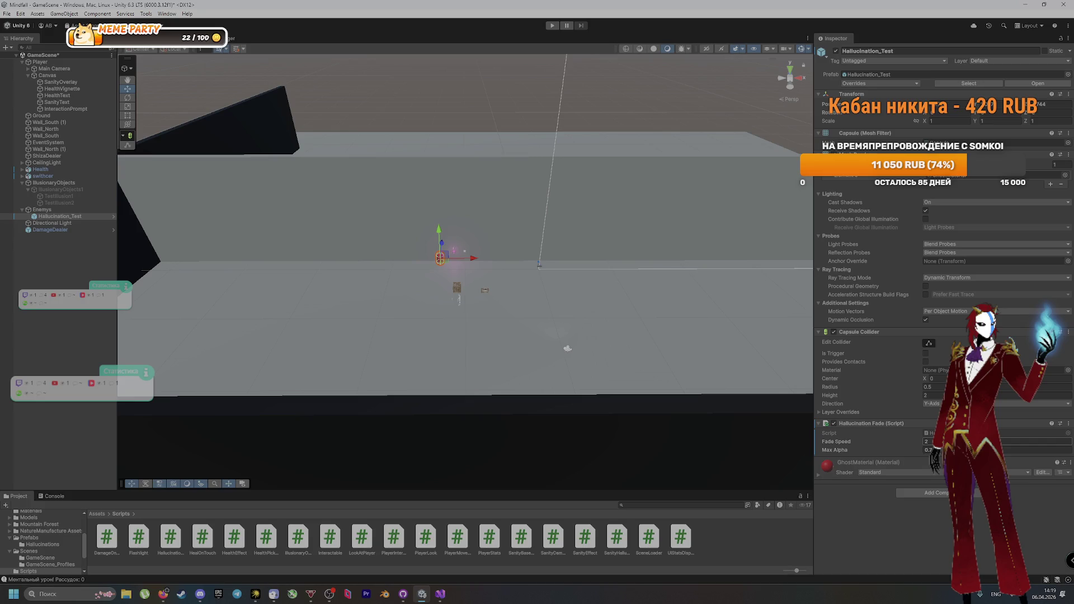
{"action": "key", "text": "alt+Tab"}
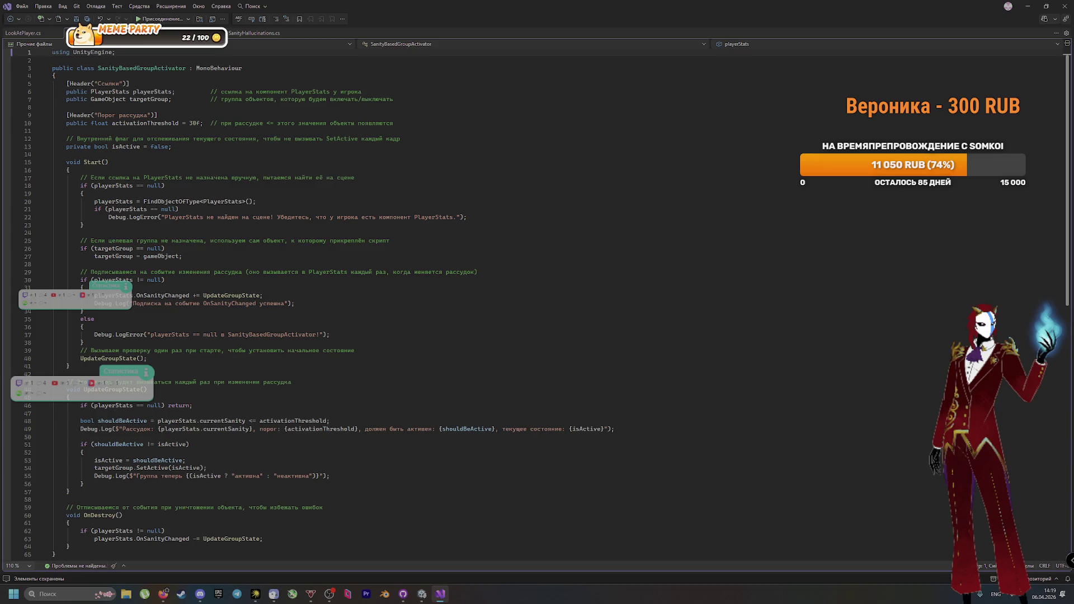
{"action": "left_click", "coordinate": [188, 132]}
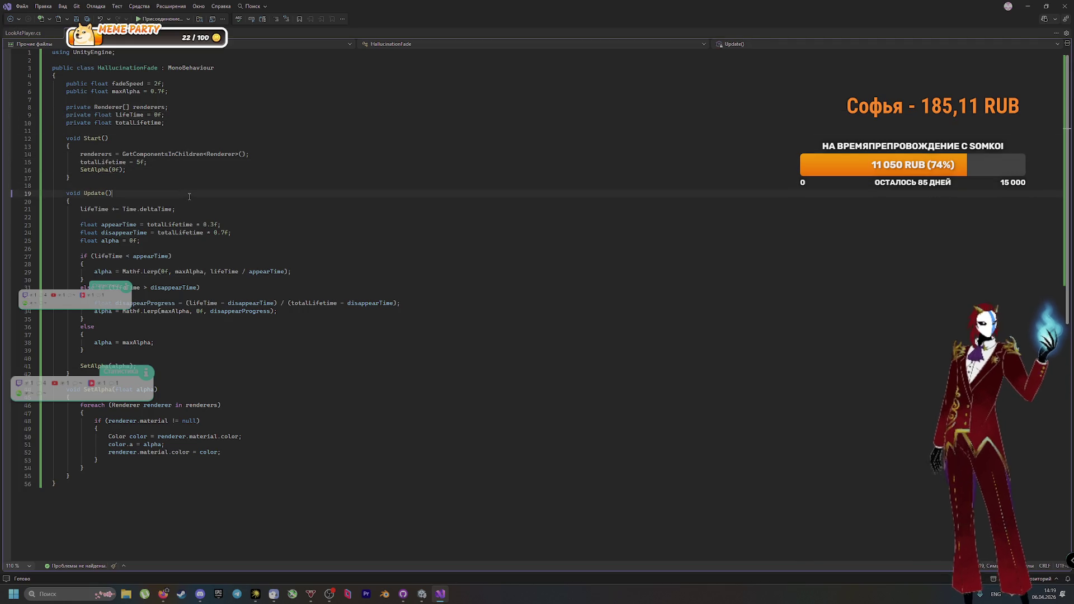
{"action": "left_click", "coordinate": [203, 211]}
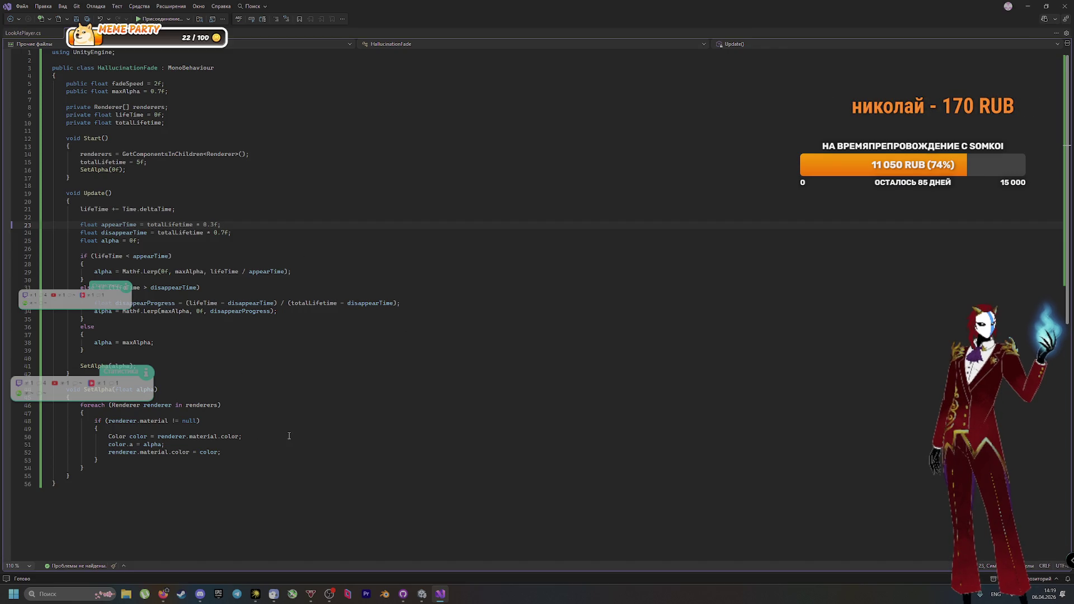
{"action": "left_click", "coordinate": [259, 457]}
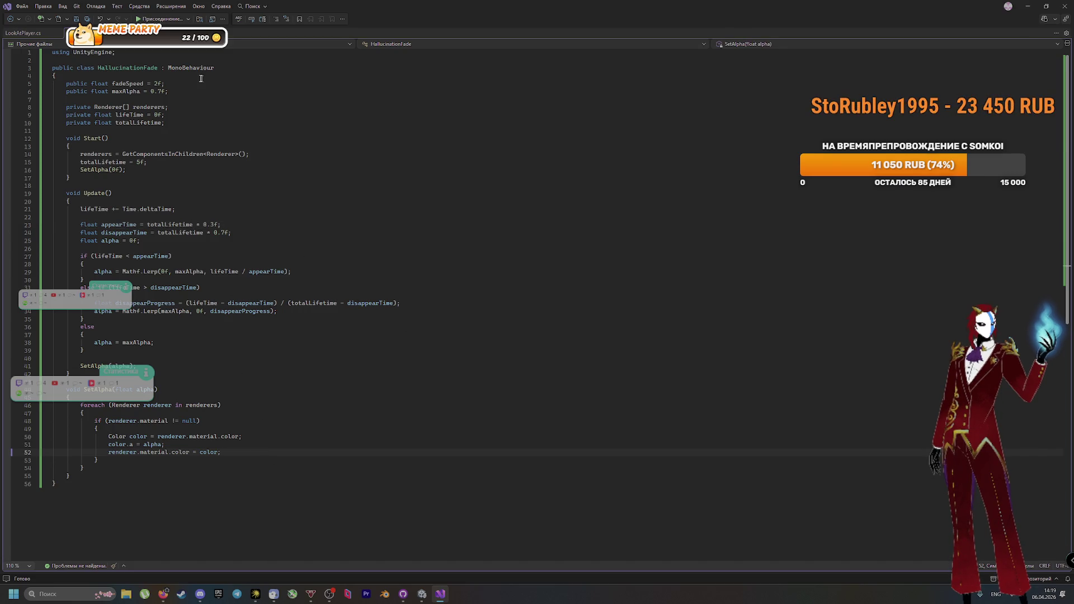
{"action": "key", "text": "ctrl+a"}
{"action": "key", "text": "ctrl+v"}
{"action": "scroll", "coordinate": [364, 241], "scroll_direction": "up", "scroll_amount": 20}
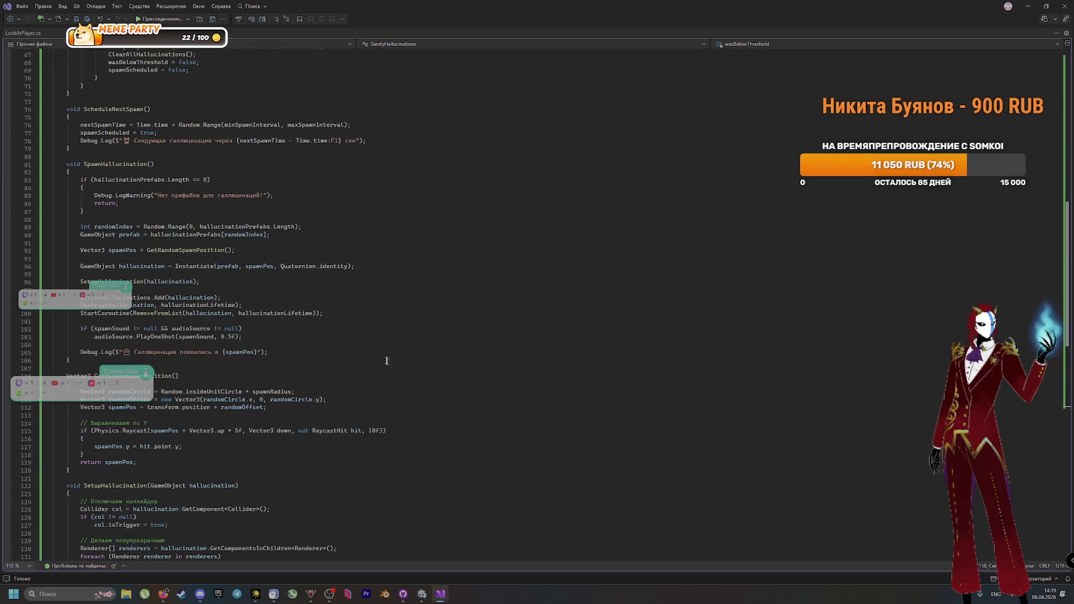
{"action": "scroll", "coordinate": [362, 340], "scroll_direction": "down", "scroll_amount": 7}
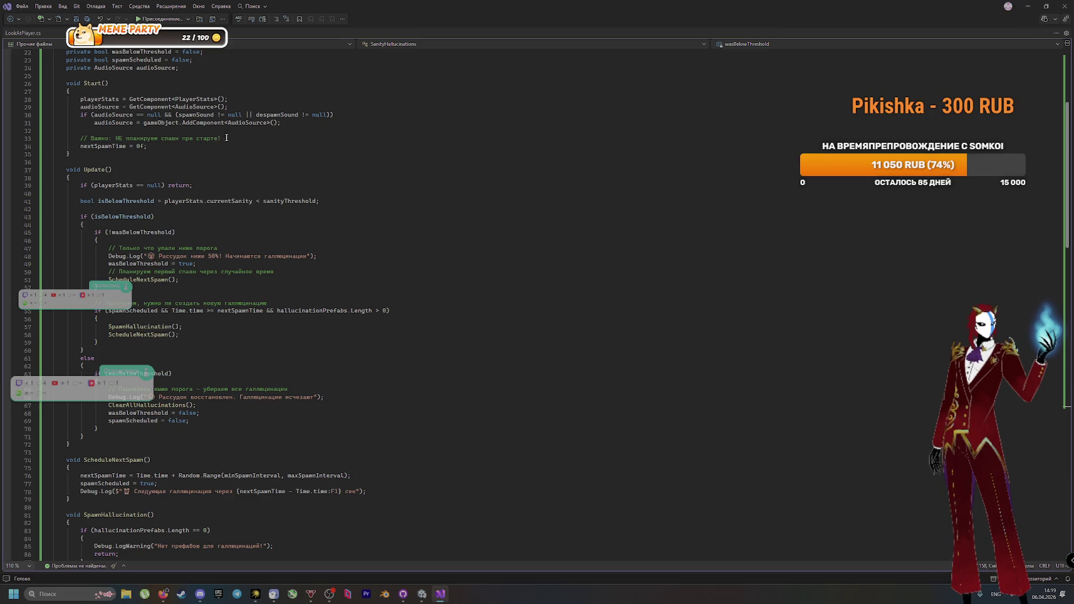
{"action": "left_click_drag", "start_coordinate": [221, 138], "coordinate": [52, 138]}
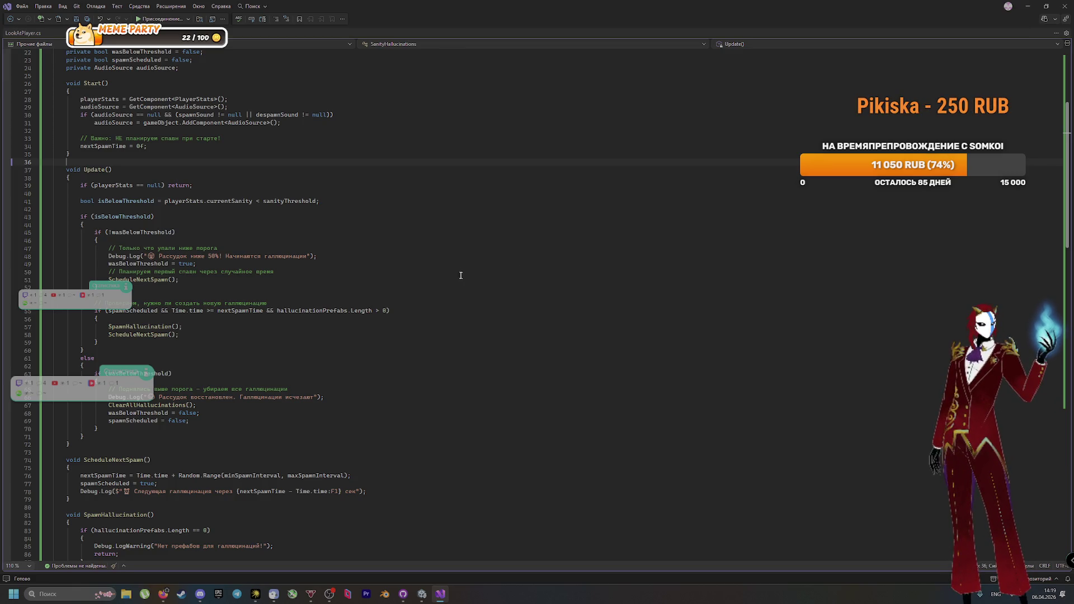
{"action": "left_click", "coordinate": [394, 257]}
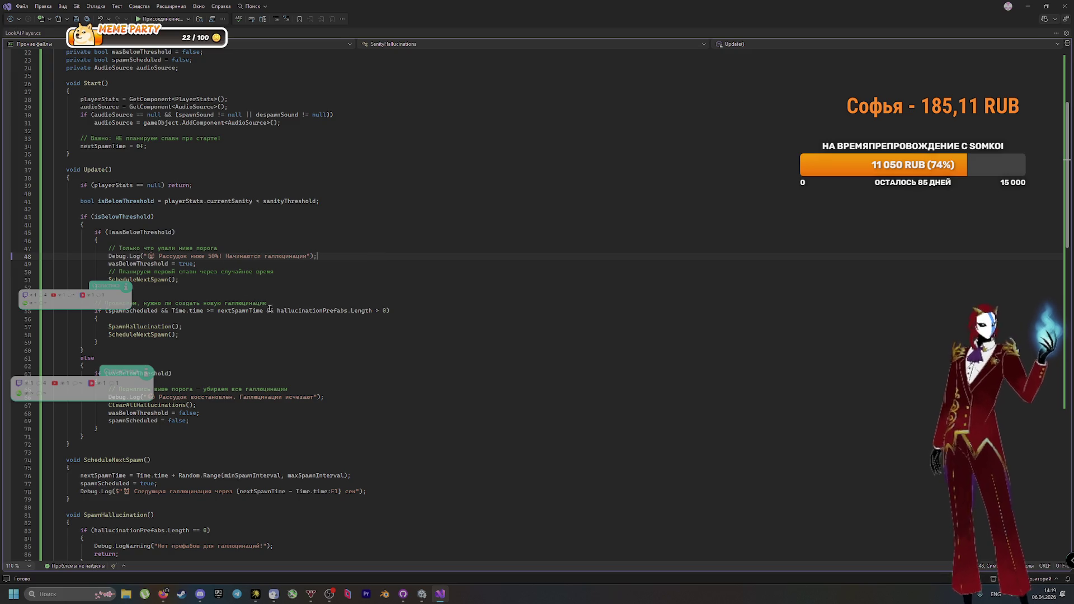
{"action": "key", "text": "alt+Tab"}
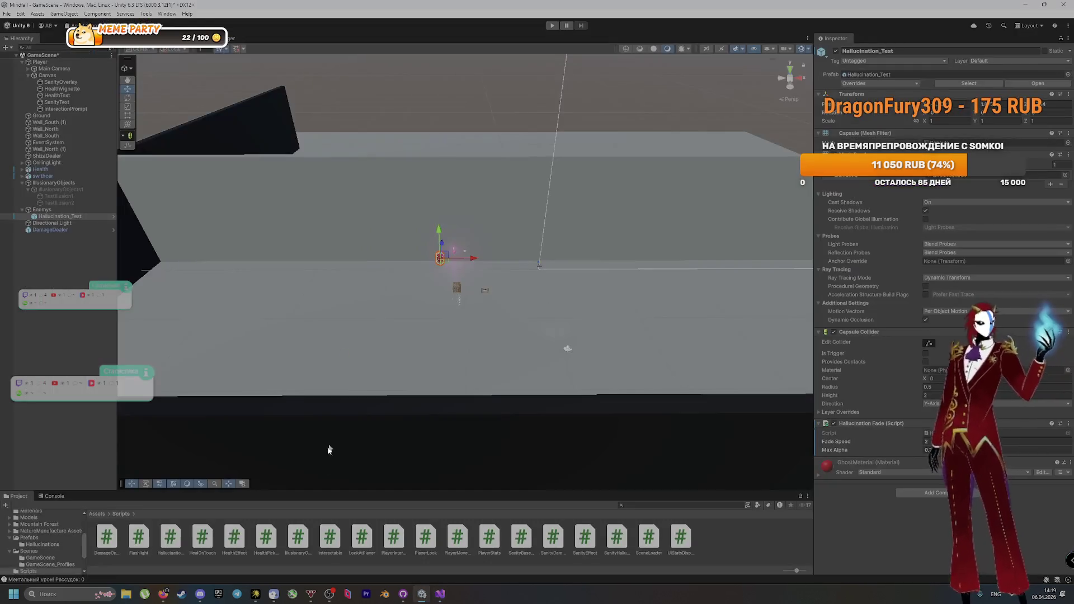
Step: Enlarge the Console to show the sanity and hallucination logs and jump to a log's source line
{"action": "key", "text": "ctrl+shift+c"}
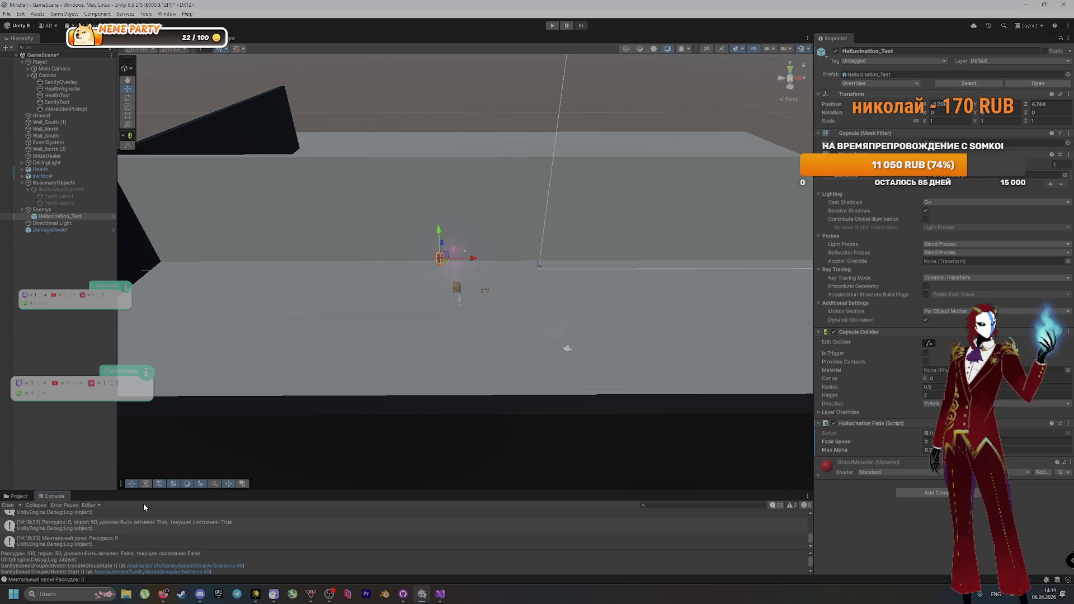
{"action": "mouse_move", "coordinate": [149, 491]}
{"action": "left_mouse_down"}
{"action": "mouse_move", "coordinate": [196, 298]}
{"action": "mouse_move", "coordinate": [217, 320]}
{"action": "left_mouse_up"}
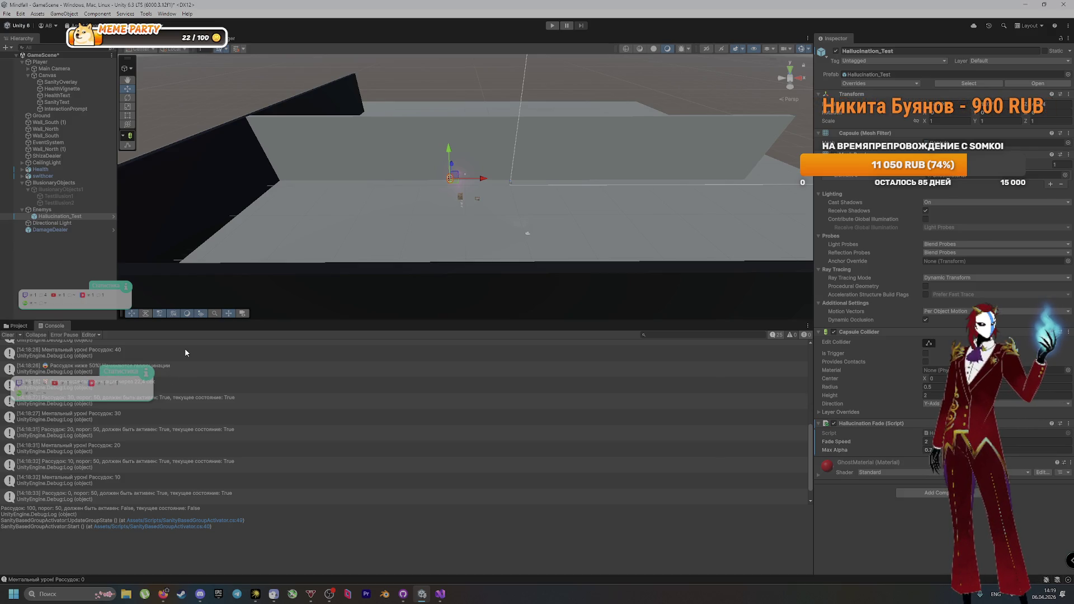
{"action": "double_click", "coordinate": [182, 384]}
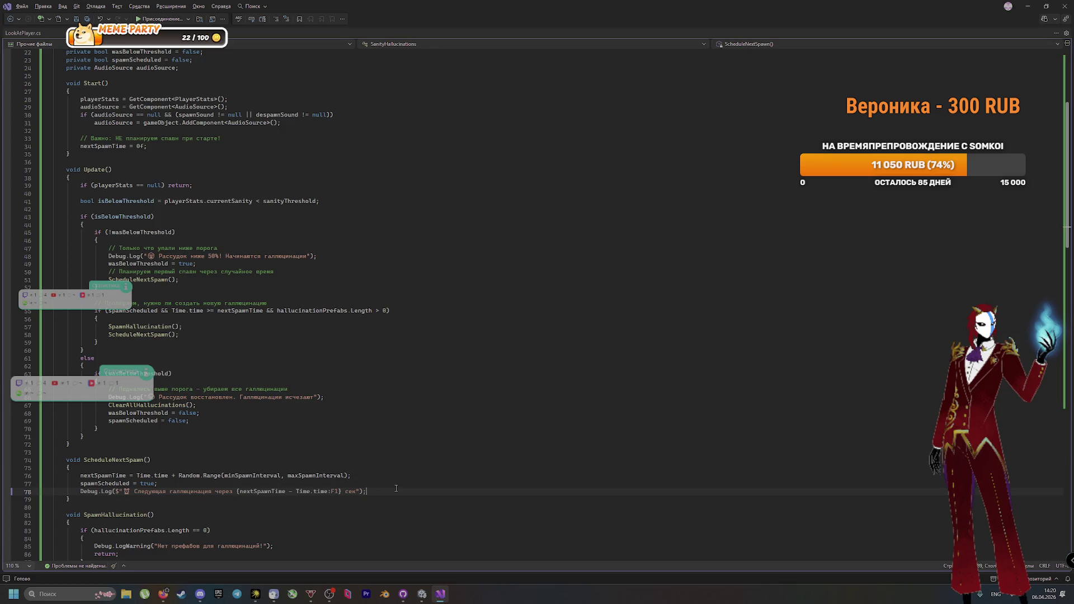
{"action": "key", "text": "alt+Tab"}
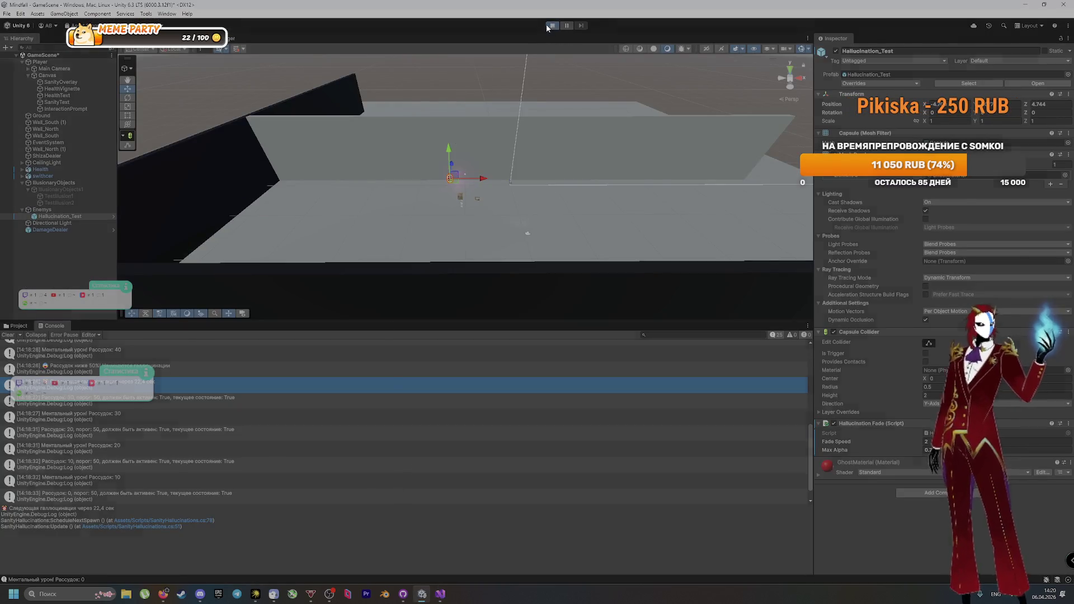
Step: Run another play test walking to lower sanity, selecting the next-hallucination log, then stop
{"action": "left_click", "coordinate": [552, 25]}
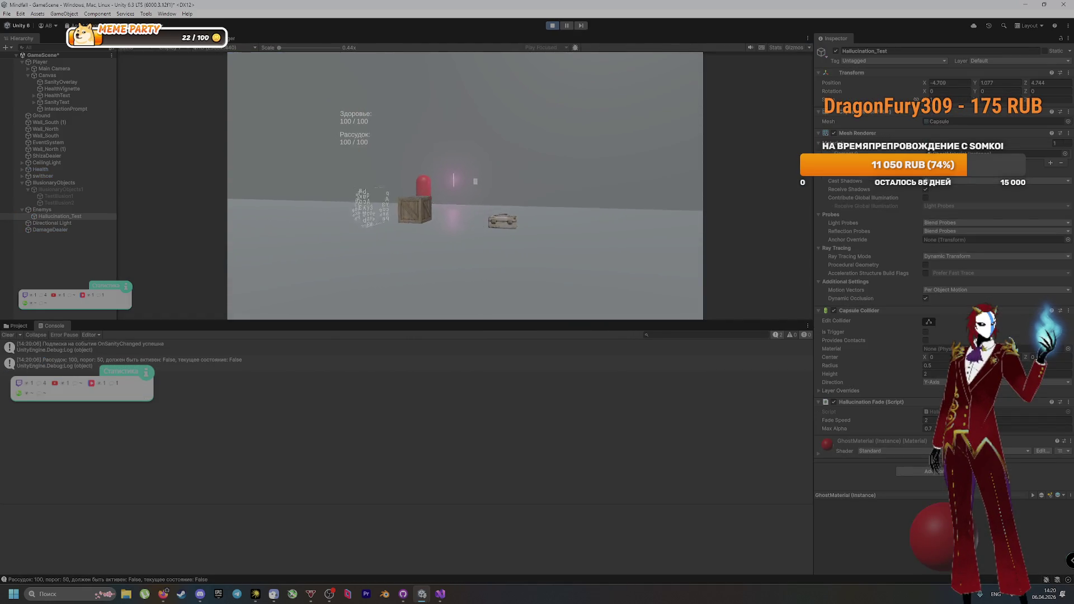
{"action": "key", "text": "a"}
{"action": "key", "text": "w"}
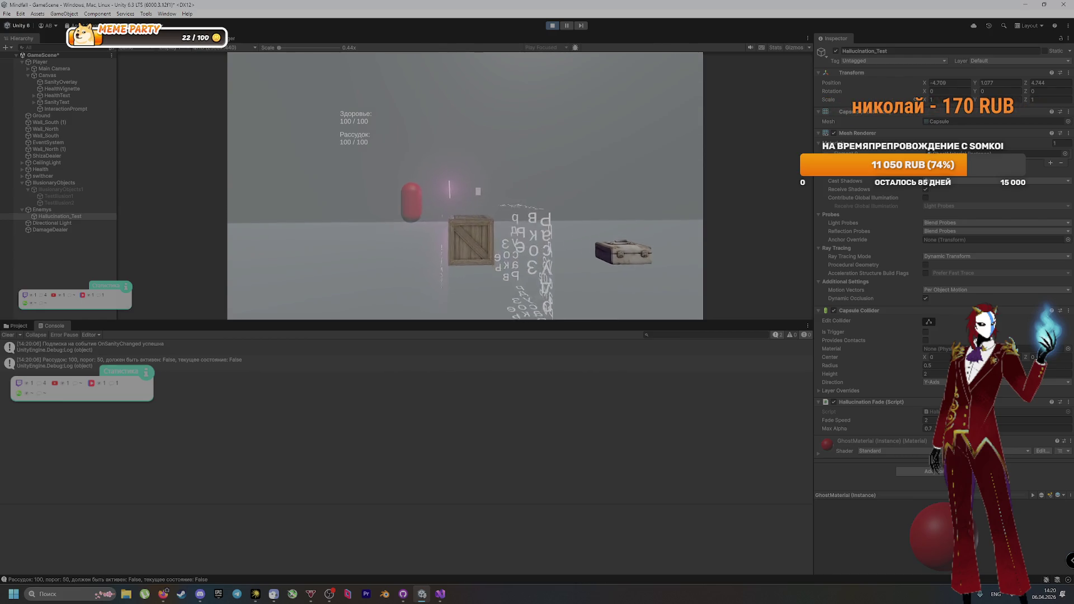
{"action": "key", "text": "w"}
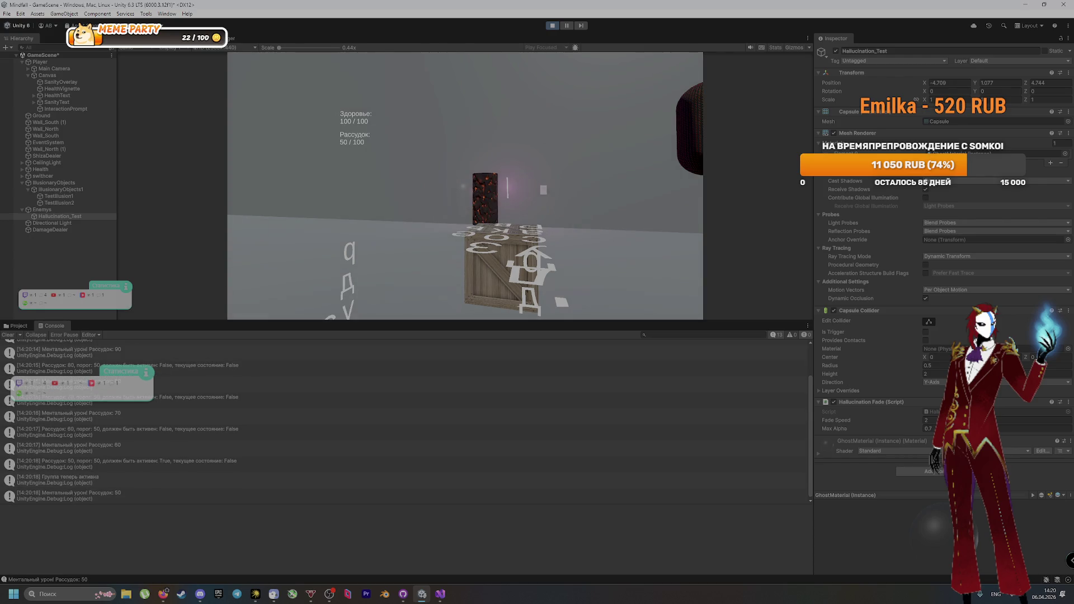
{"action": "left_click", "coordinate": [84, 495]}
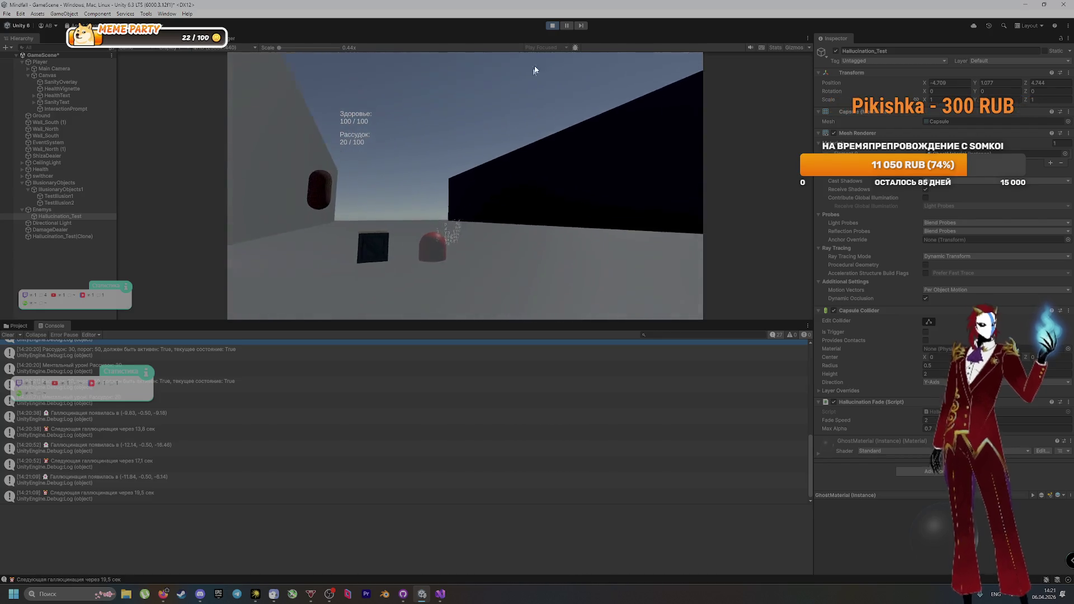
{"action": "key", "text": "ctrl+p"}
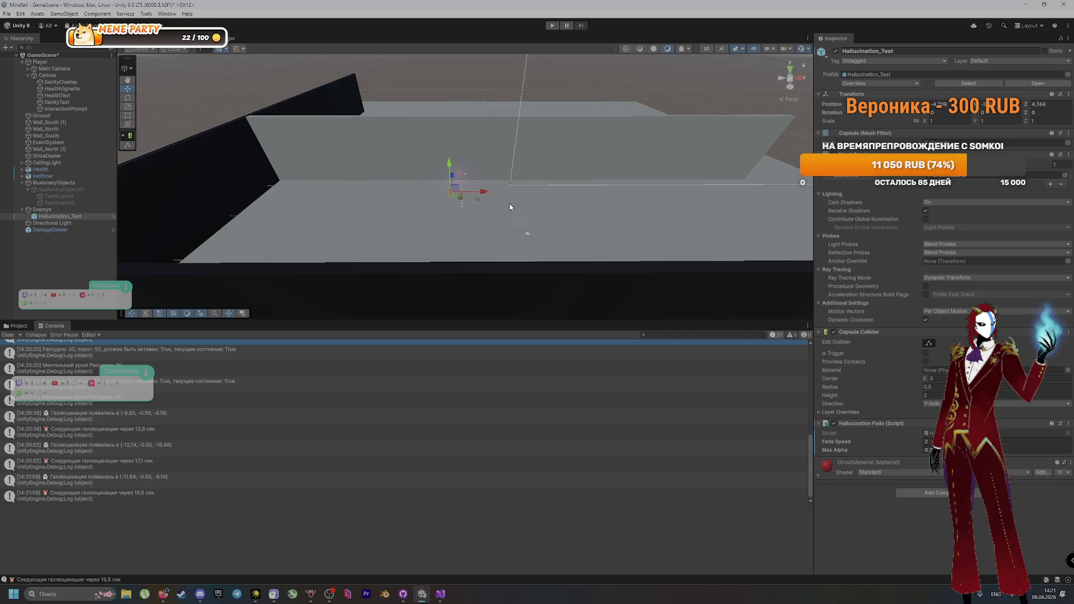
Step: Tilt and enlarge the Scene view, show the Scripts folder, and clear the selection
{"action": "mouse_move", "coordinate": [464, 199]}
{"action": "left_mouse_down"}
{"action": "mouse_move", "coordinate": [455, 222]}
{"action": "mouse_move", "coordinate": [417, 252]}
{"action": "left_mouse_up"}
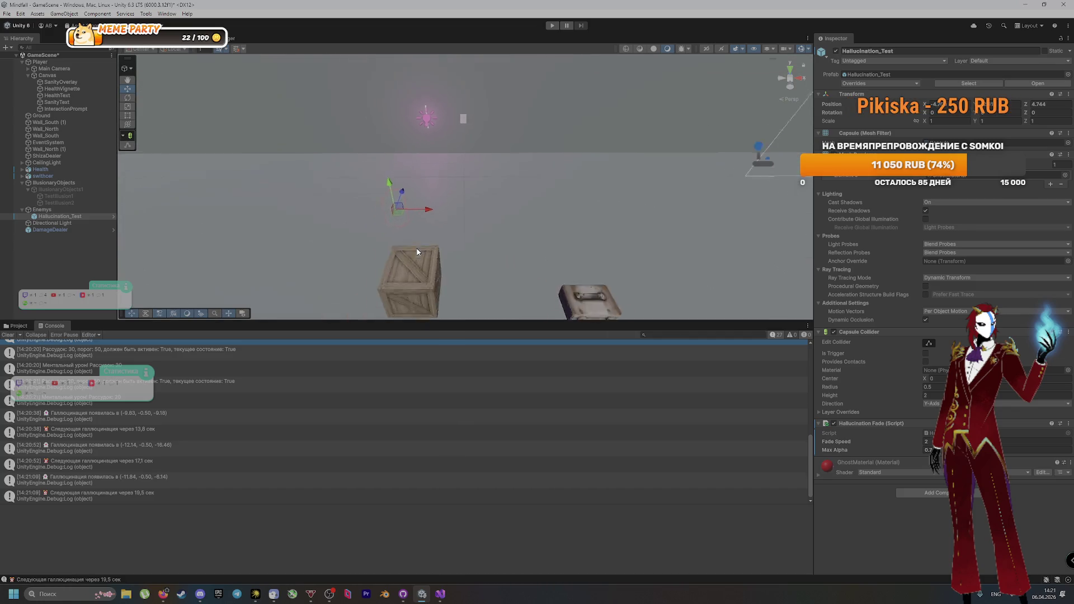
{"action": "scroll", "coordinate": [416, 251], "scroll_direction": "down", "scroll_amount": 4}
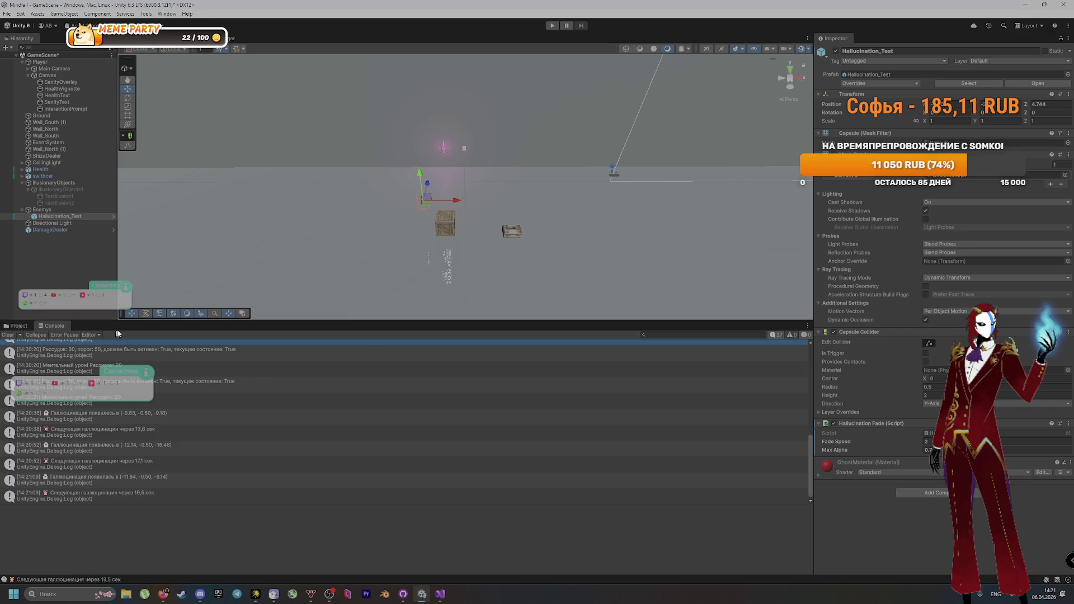
{"action": "mouse_move", "coordinate": [122, 319]}
{"action": "left_mouse_down"}
{"action": "mouse_move", "coordinate": [135, 528]}
{"action": "mouse_move", "coordinate": [140, 506]}
{"action": "left_mouse_up"}
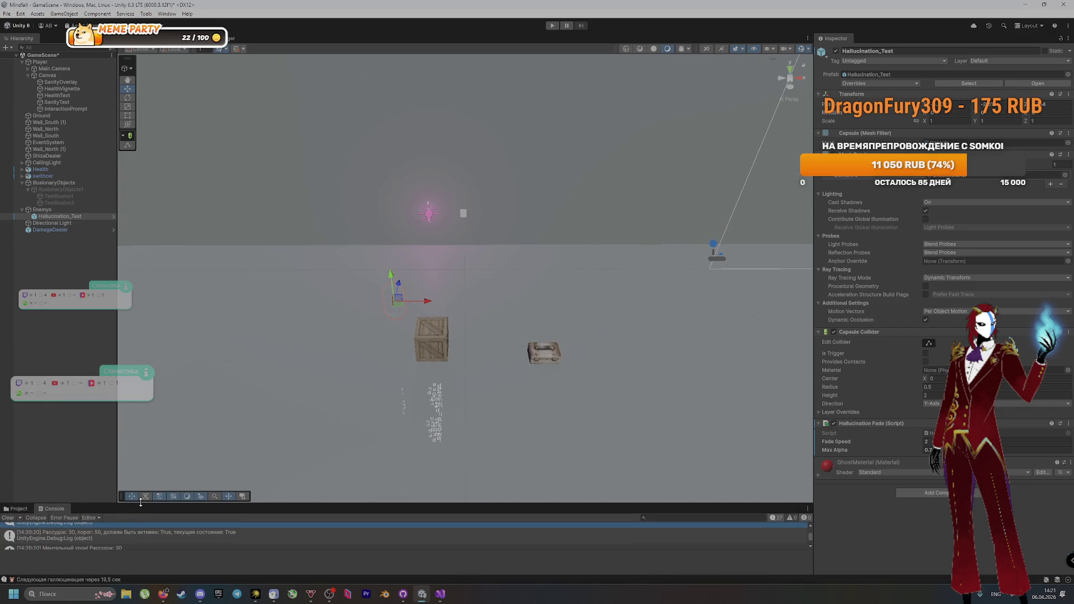
{"action": "left_click", "coordinate": [18, 513]}
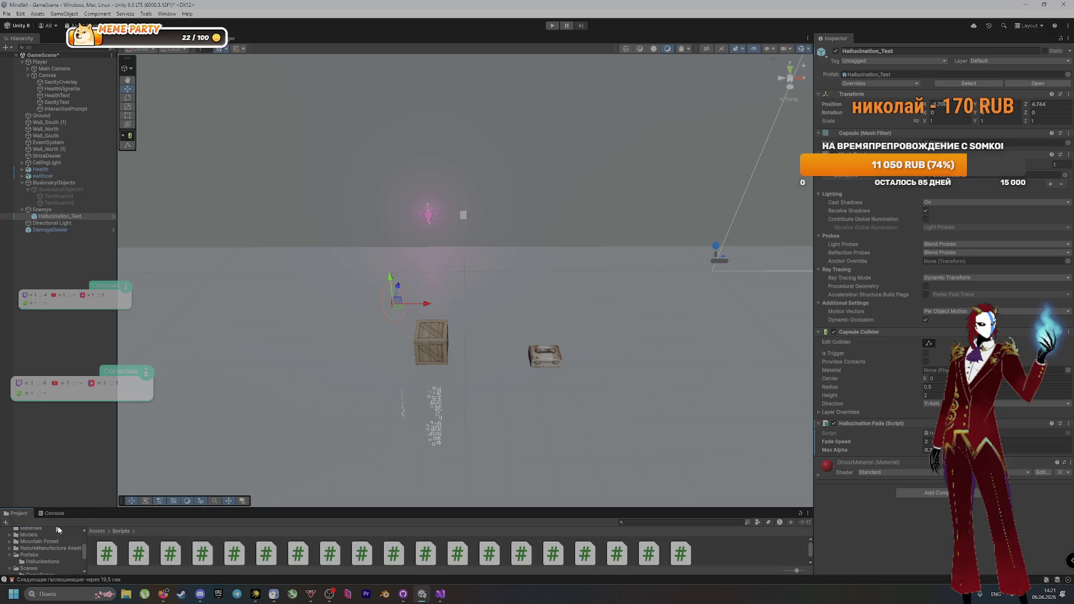
{"action": "left_click", "coordinate": [705, 566]}
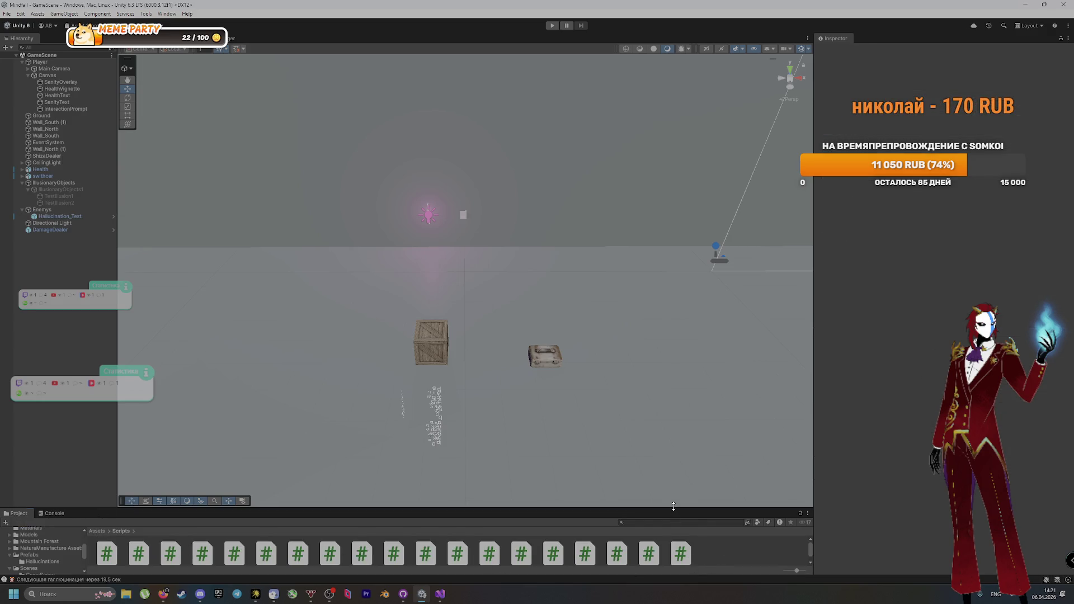
{"action": "left_click_drag", "start_coordinate": [673, 507], "coordinate": [674, 484]}
{"action": "key", "text": "alt+Tab"}
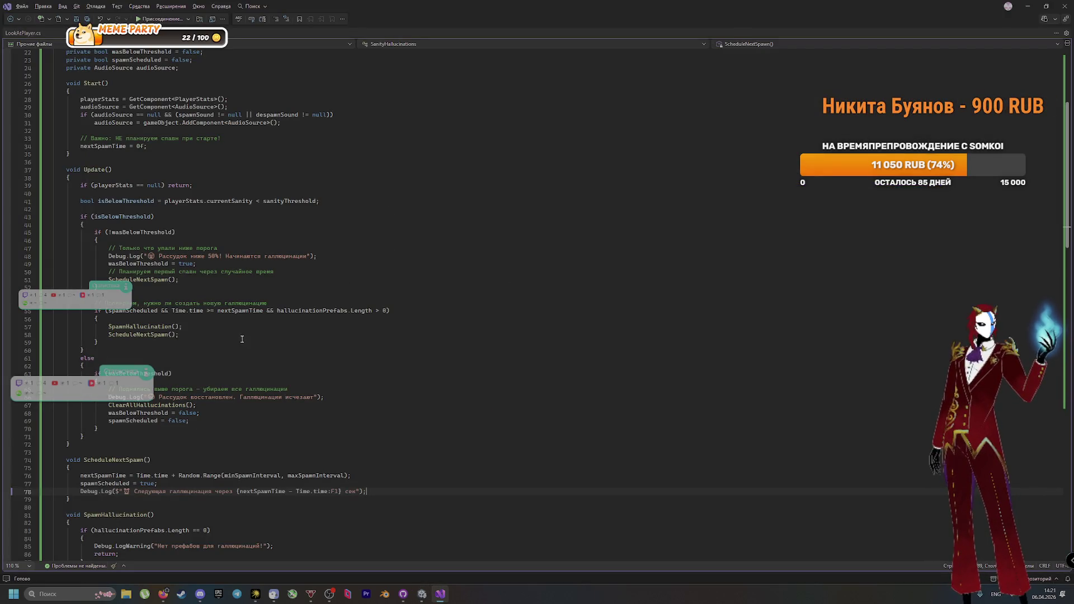
Step: Review the GetRandomSpawnPosition call and its randomCircle.x, 0, randomCircle.y offset arguments
{"action": "scroll", "coordinate": [232, 322], "scroll_direction": "up", "scroll_amount": 2}
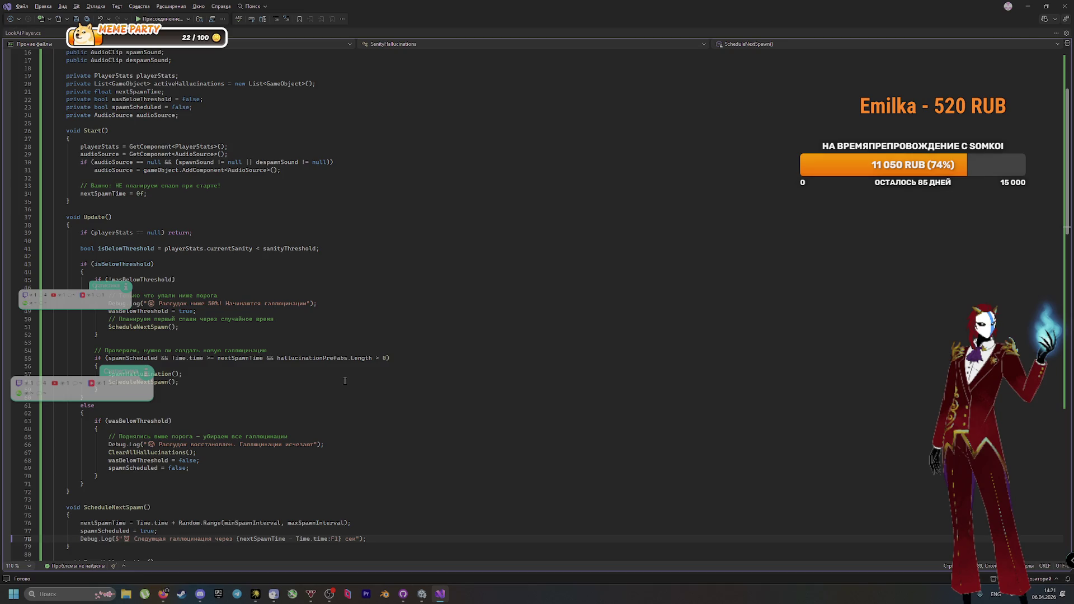
{"action": "scroll", "coordinate": [338, 381], "scroll_direction": "down", "scroll_amount": 1}
{"action": "scroll", "coordinate": [338, 381], "scroll_direction": "down", "scroll_amount": 4}
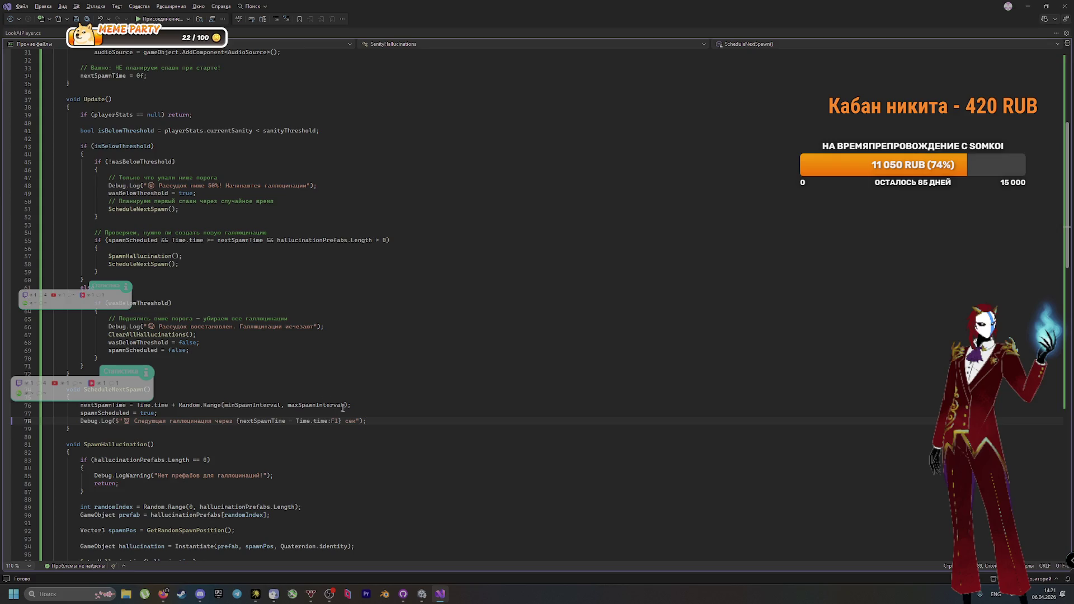
{"action": "scroll", "coordinate": [342, 408], "scroll_direction": "down", "scroll_amount": 2}
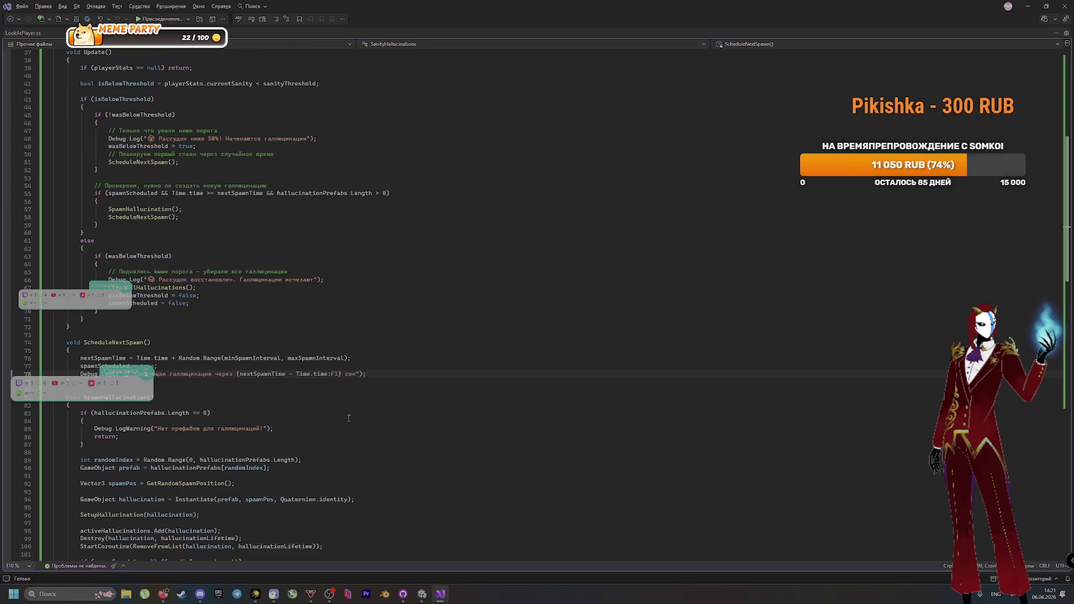
{"action": "scroll", "coordinate": [344, 433], "scroll_direction": "down", "scroll_amount": 5}
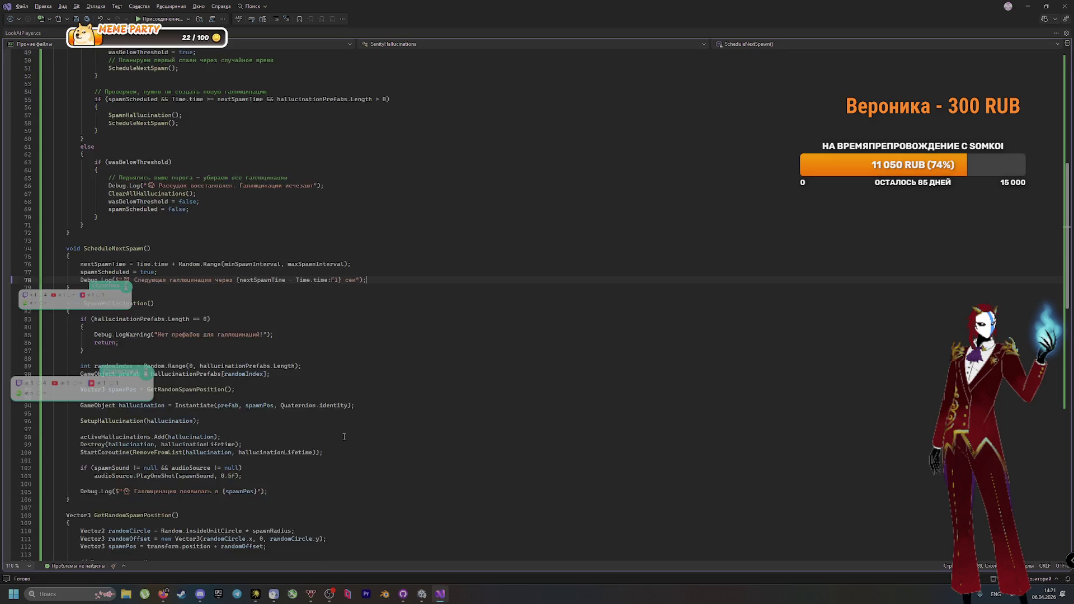
{"action": "scroll", "coordinate": [344, 436], "scroll_direction": "down", "scroll_amount": 1}
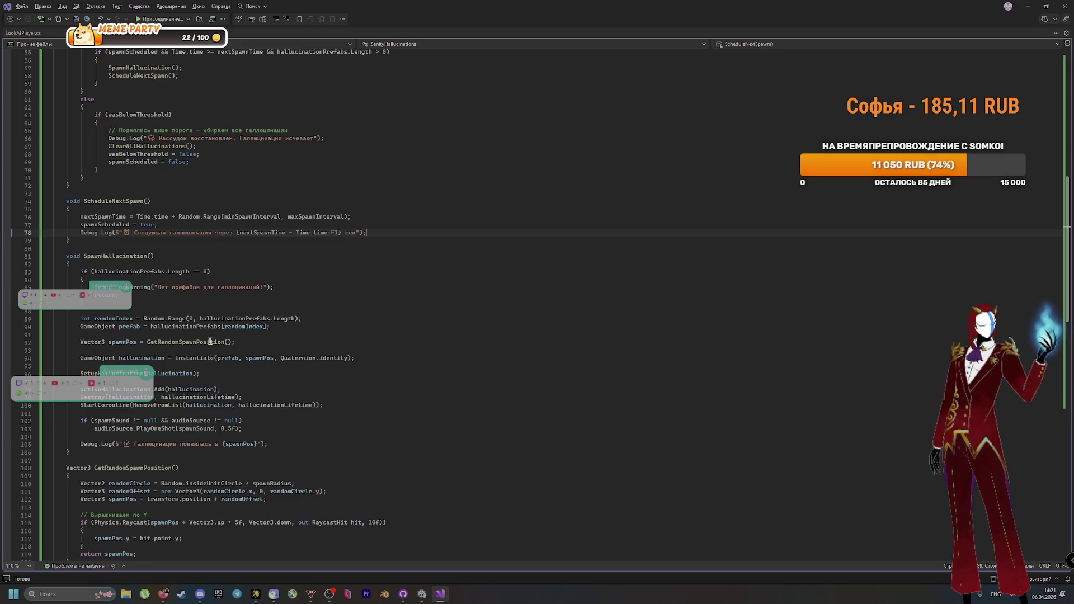
{"action": "left_click_drag", "start_coordinate": [147, 342], "coordinate": [219, 342]}
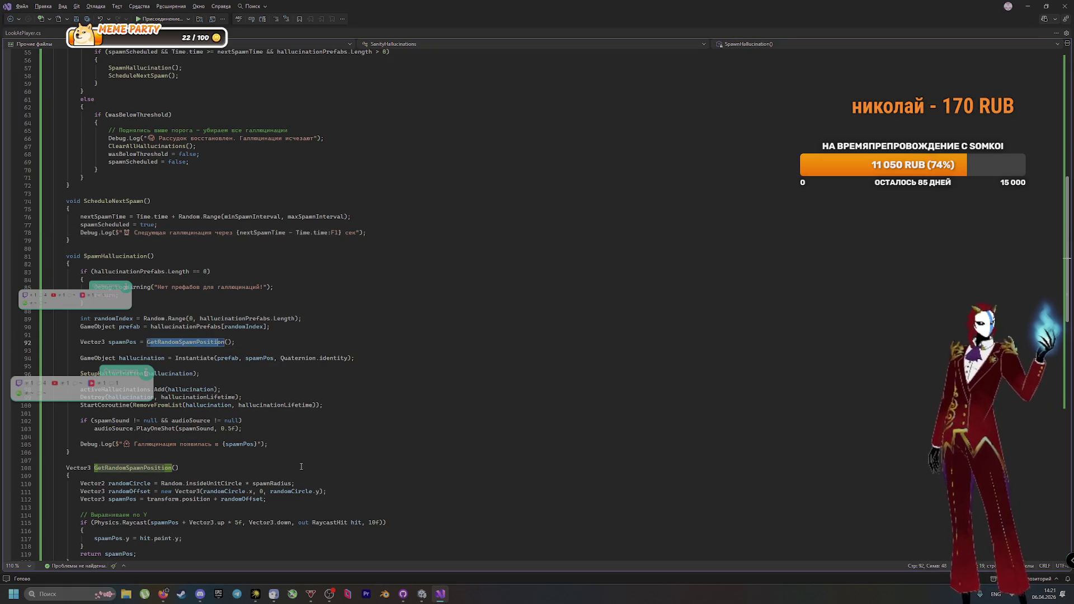
{"action": "left_click", "coordinate": [315, 491]}
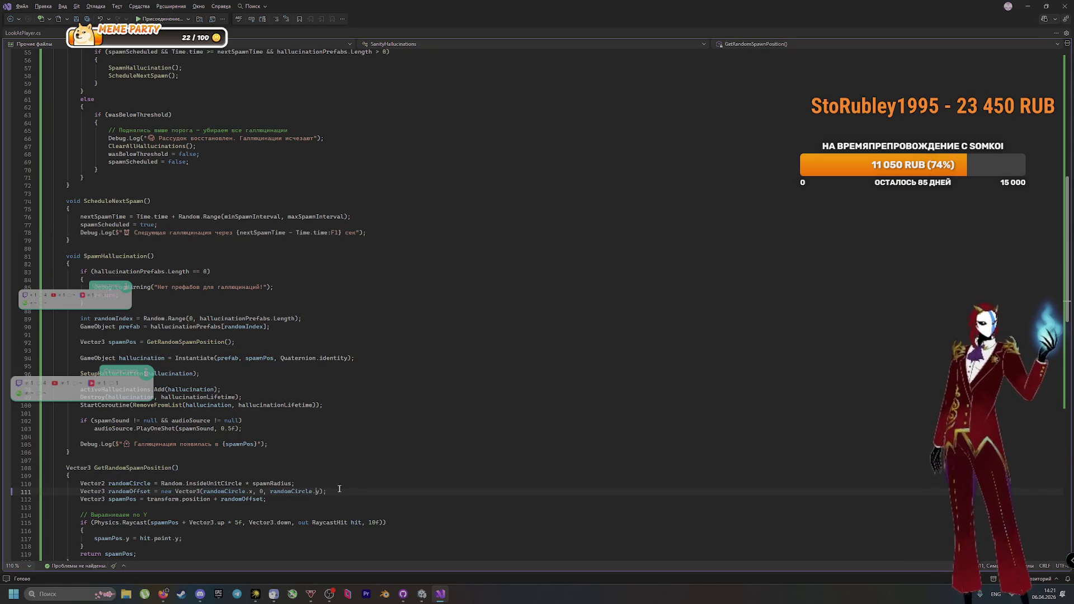
{"action": "scroll", "coordinate": [241, 392], "scroll_direction": "down", "scroll_amount": 4}
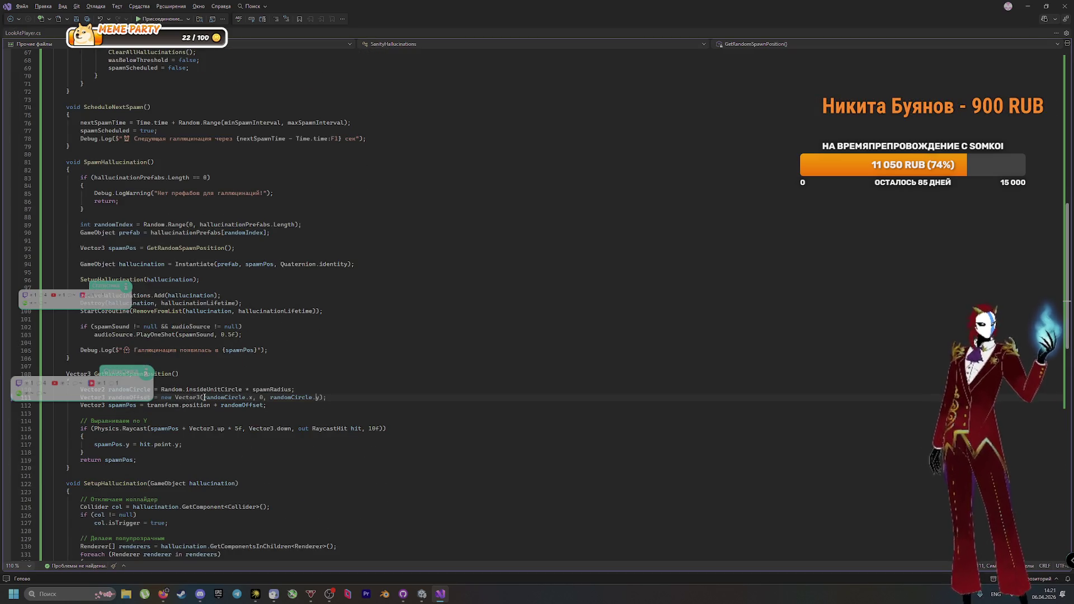
{"action": "left_click_drag", "start_coordinate": [203, 397], "coordinate": [319, 399]}
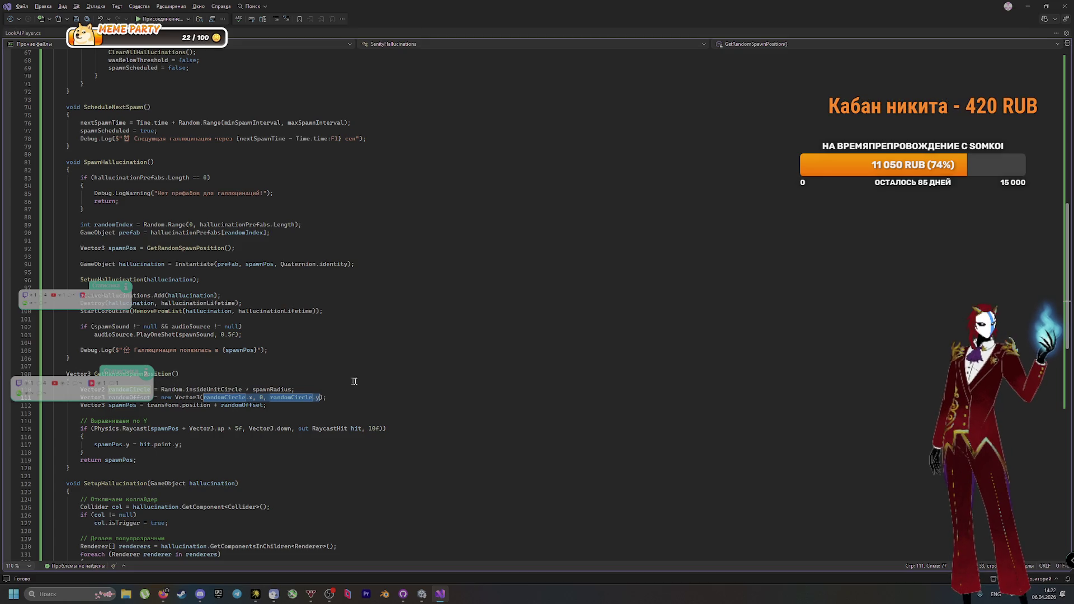
Step: Look over the spawn-position code on lines 108–112 and save SanityHallucinations.cs
{"action": "left_click_drag", "start_coordinate": [350, 407], "coordinate": [37, 378]}
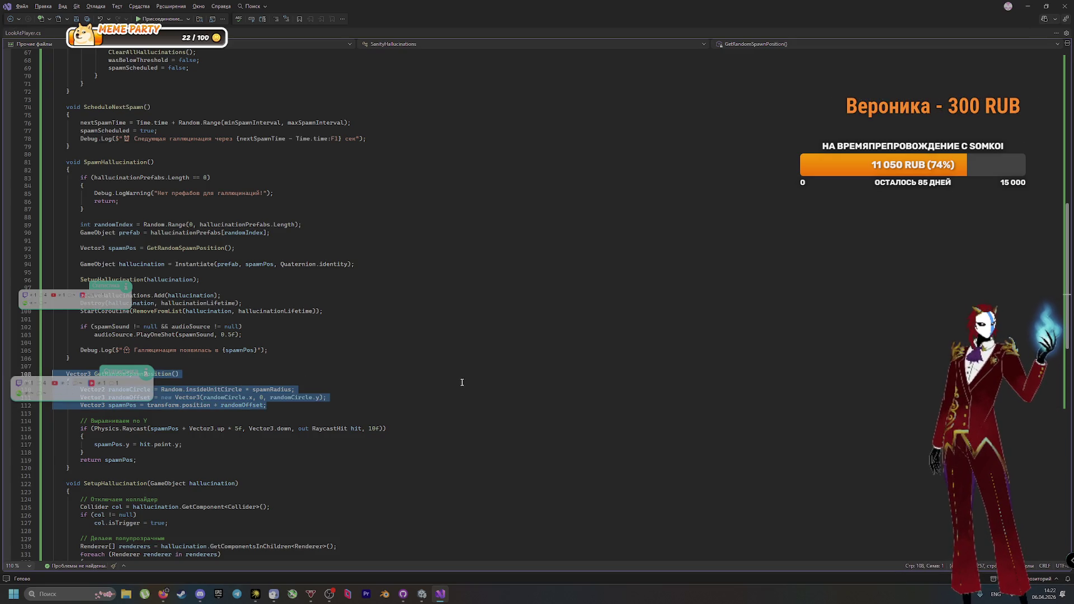
{"action": "scroll", "coordinate": [440, 458], "scroll_direction": "up", "scroll_amount": 2}
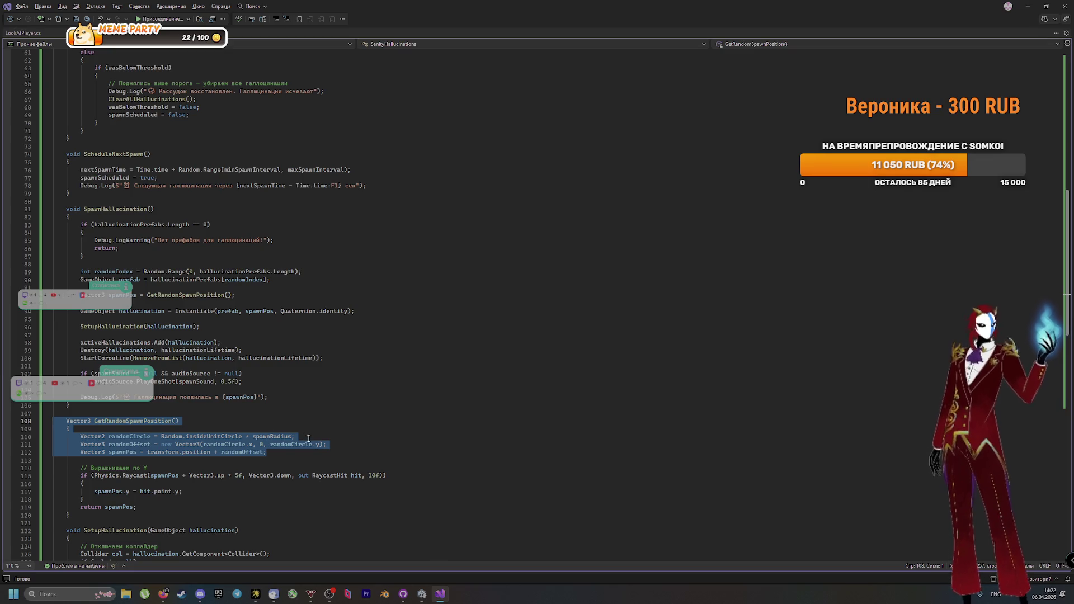
{"action": "left_click", "coordinate": [117, 419]}
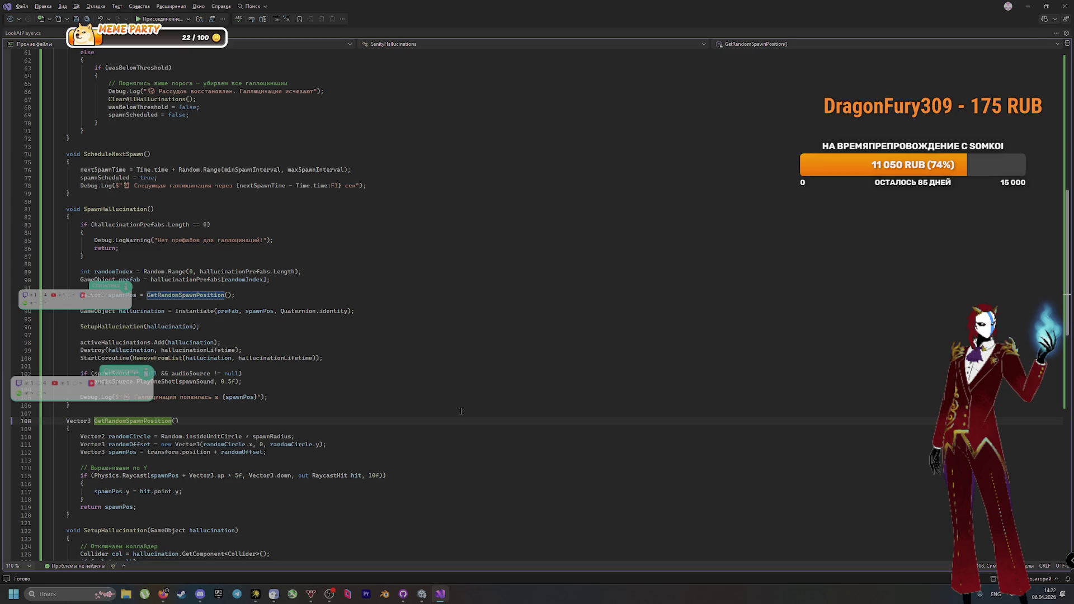
{"action": "key", "text": "ctrl+s"}
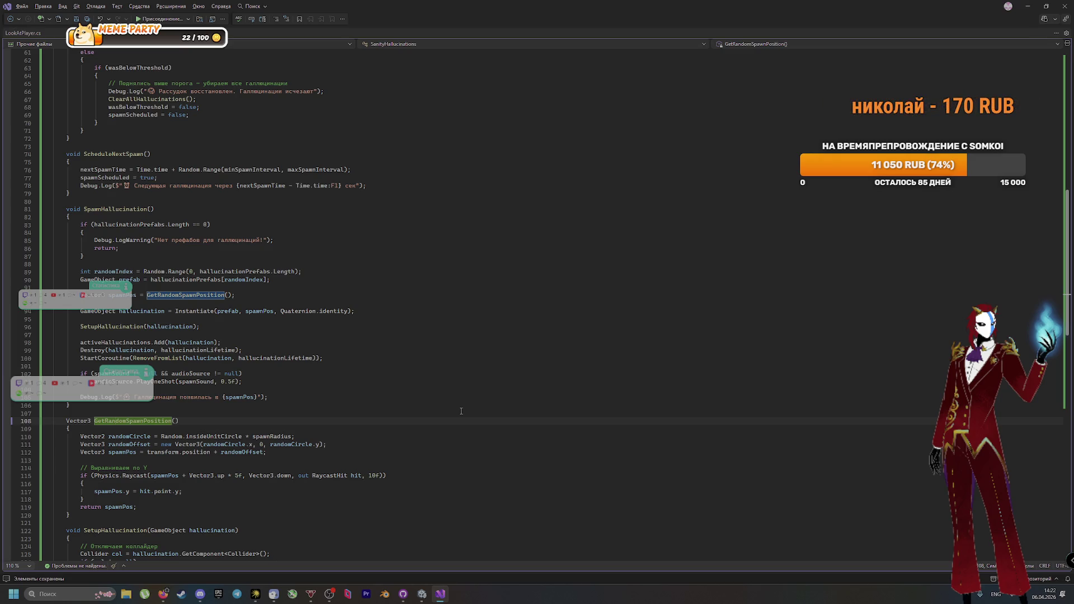
{"action": "key", "text": "alt+Tab"}
{"action": "key", "text": "alt+Tab"}
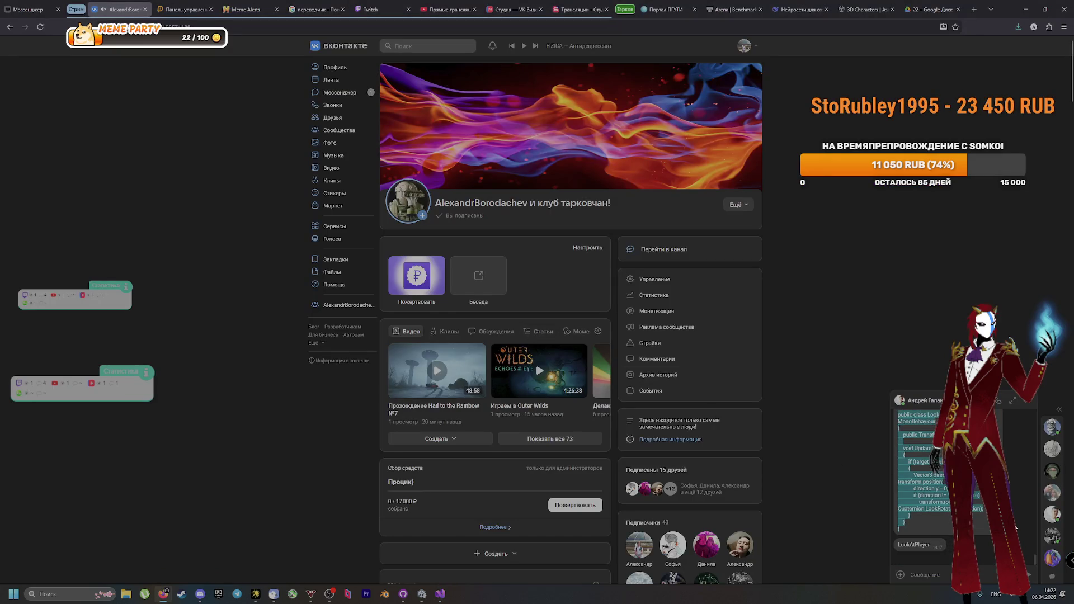
Step: Select the updated hallucination script code in the VK chat message and copy it
{"action": "left_click", "coordinate": [1012, 495]}
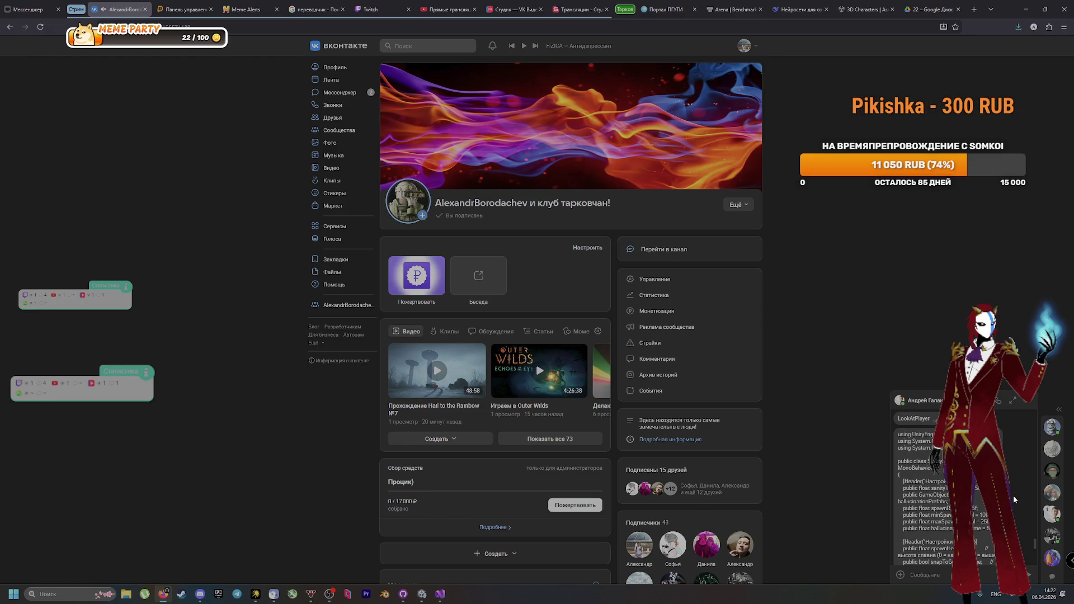
{"action": "scroll", "coordinate": [1008, 451], "scroll_direction": "up", "scroll_amount": 3}
{"action": "scroll", "coordinate": [949, 507], "scroll_direction": "down", "scroll_amount": 5}
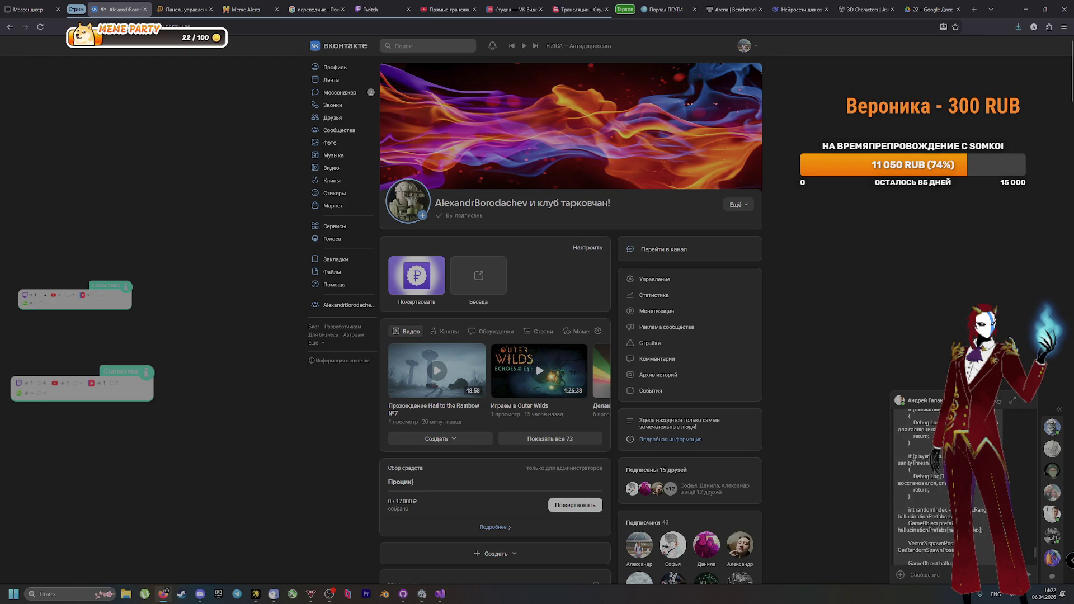
{"action": "mouse_move", "coordinate": [905, 548]}
{"action": "left_mouse_down"}
{"action": "mouse_move", "coordinate": [914, 411]}
{"action": "mouse_move", "coordinate": [918, 460]}
{"action": "mouse_move", "coordinate": [900, 526]}
{"action": "left_mouse_up"}
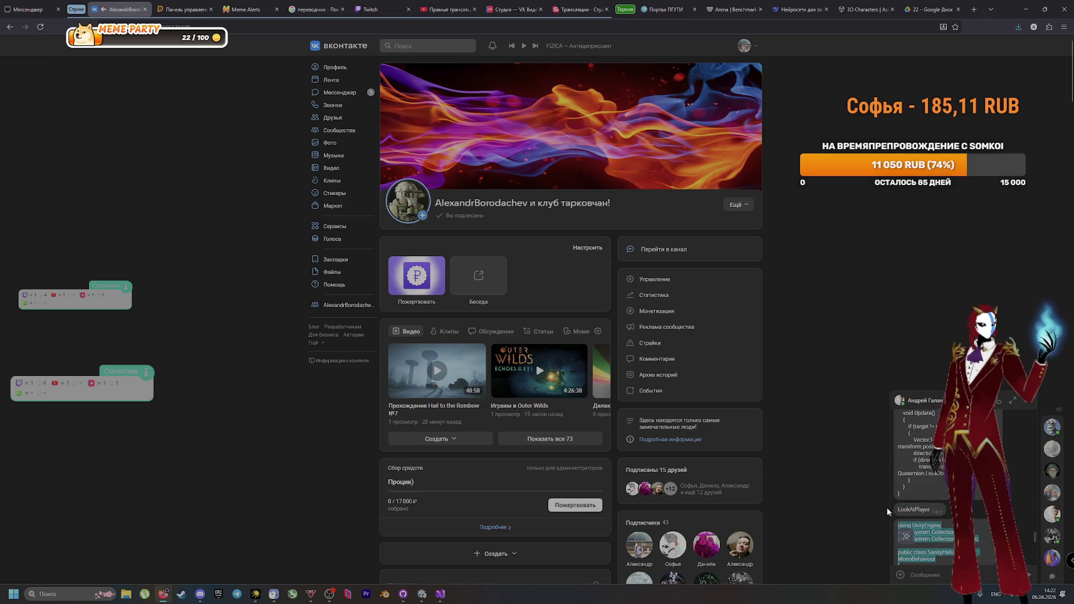
{"action": "key", "text": "alt+Tab"}
{"action": "key", "text": "alt+Tab"}
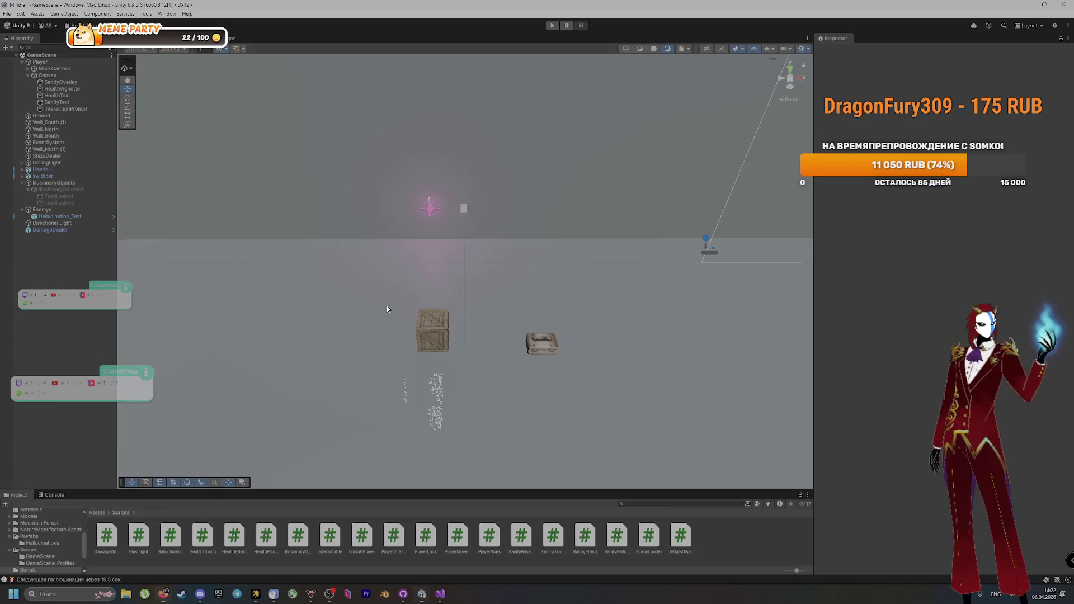
{"action": "key", "text": "alt+Tab"}
{"action": "key", "text": "alt+Tab"}
Step: Paste the copied code over the entire script, let Unity recompile, and check Hallucination_Test's components
{"action": "key", "text": "ctrl+a"}
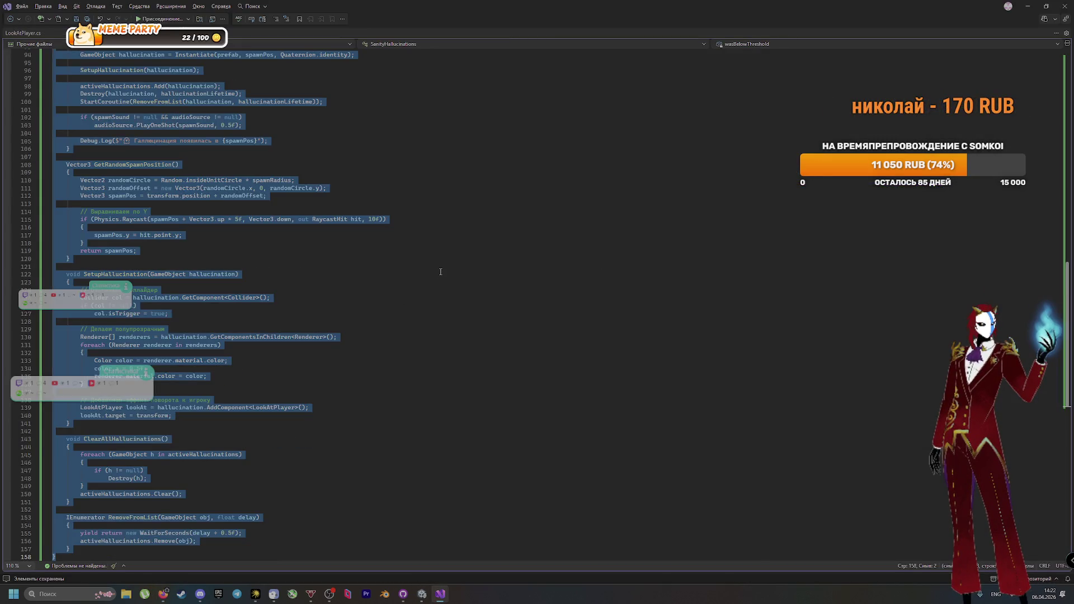
{"action": "scroll", "coordinate": [420, 290], "scroll_direction": "up", "scroll_amount": 20}
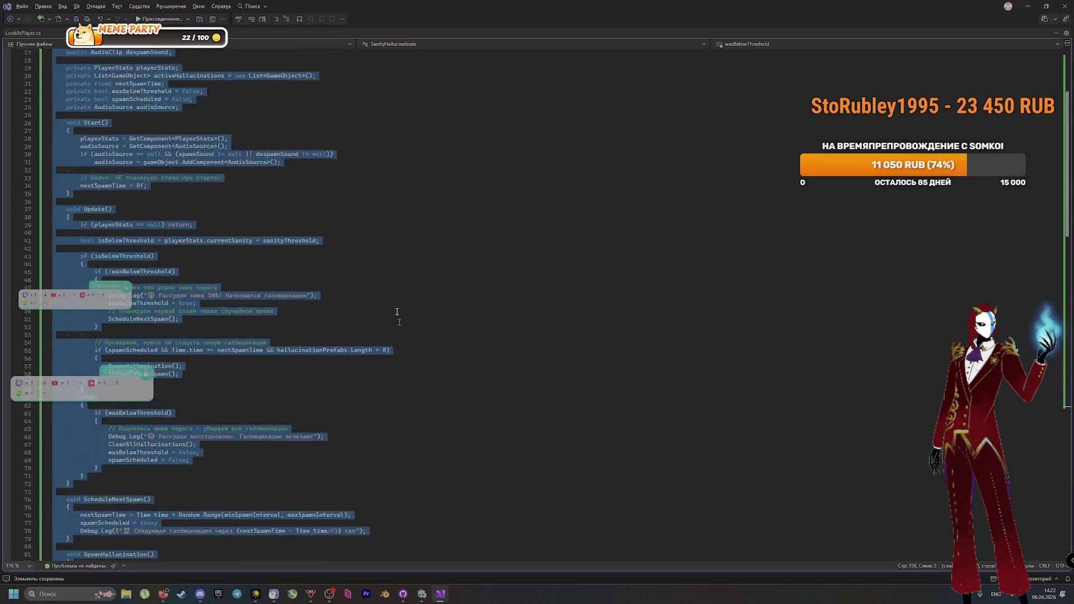
{"action": "key", "text": "ctrl+v"}
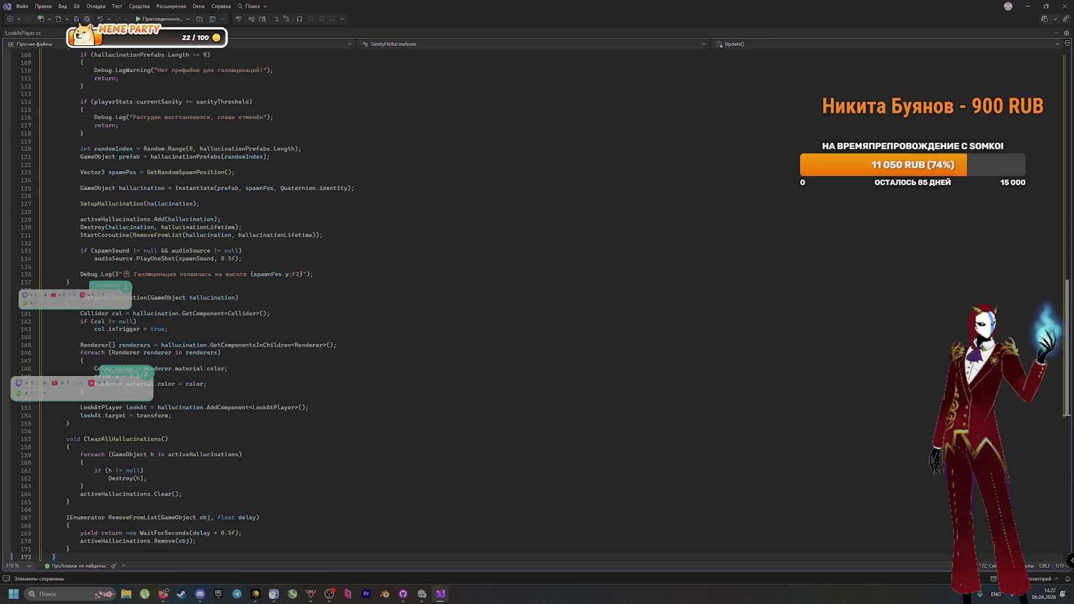
{"action": "left_click", "coordinate": [421, 593]}
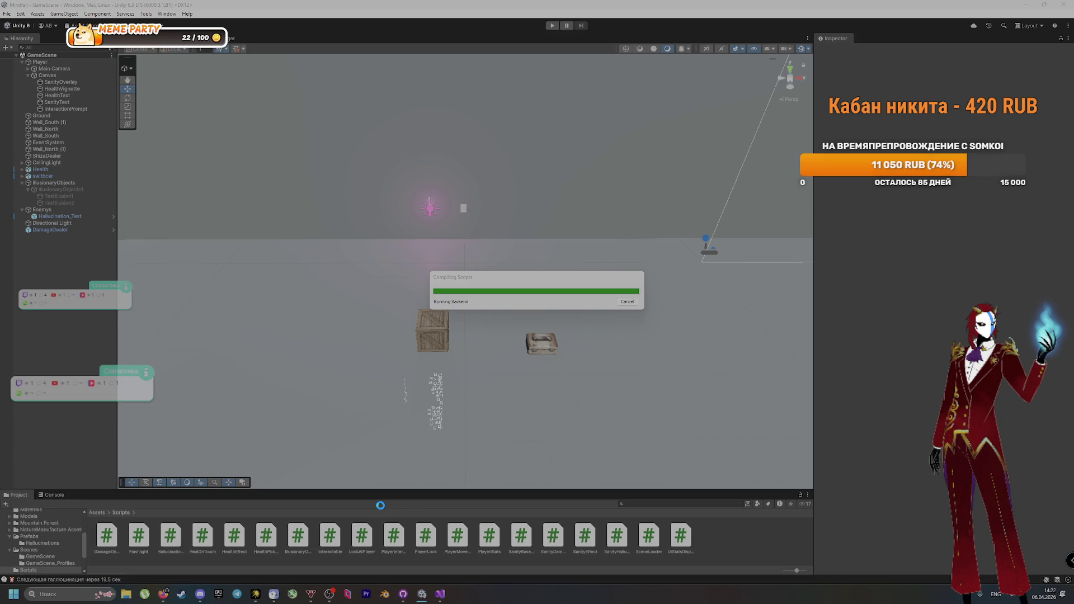
{"action": "key", "text": "alt+Tab"}
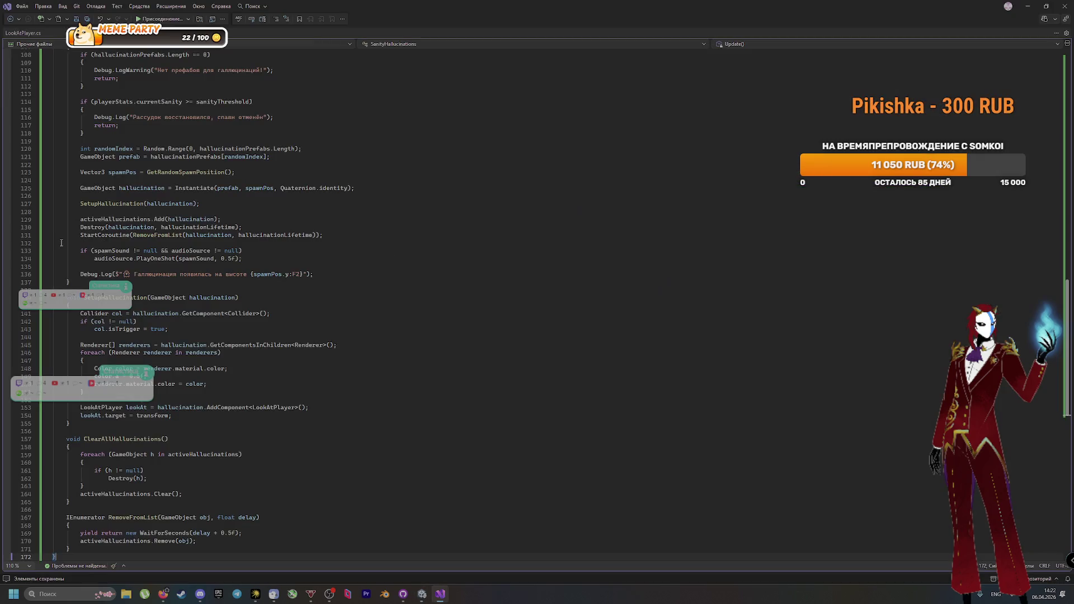
{"action": "scroll", "coordinate": [270, 434], "scroll_direction": "down", "scroll_amount": 3}
{"action": "scroll", "coordinate": [271, 434], "scroll_direction": "up", "scroll_amount": 3}
{"action": "key", "text": "alt+Tab"}
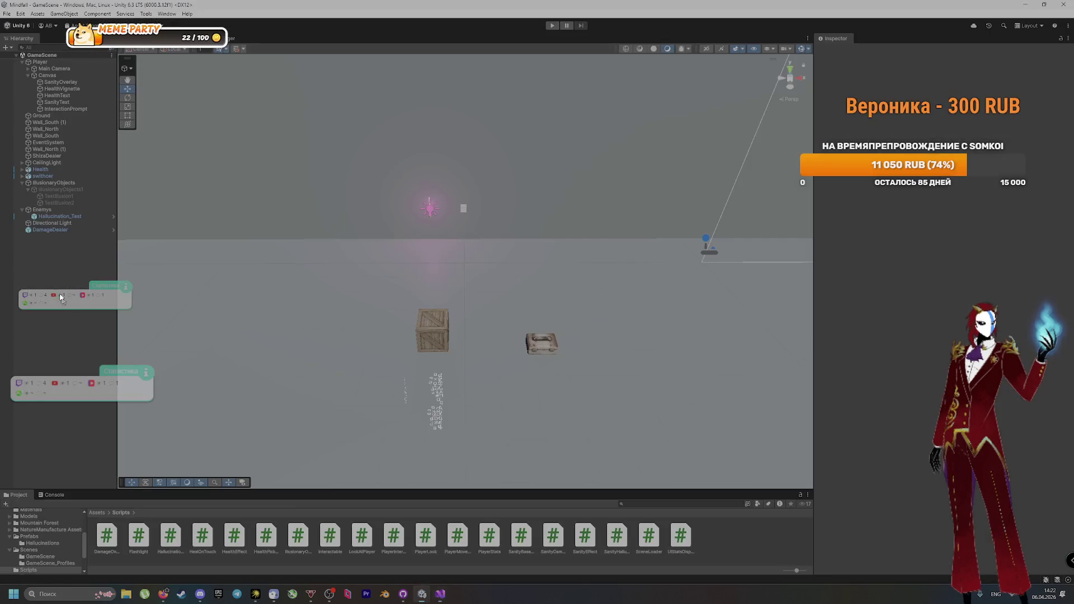
{"action": "left_click", "coordinate": [60, 217]}
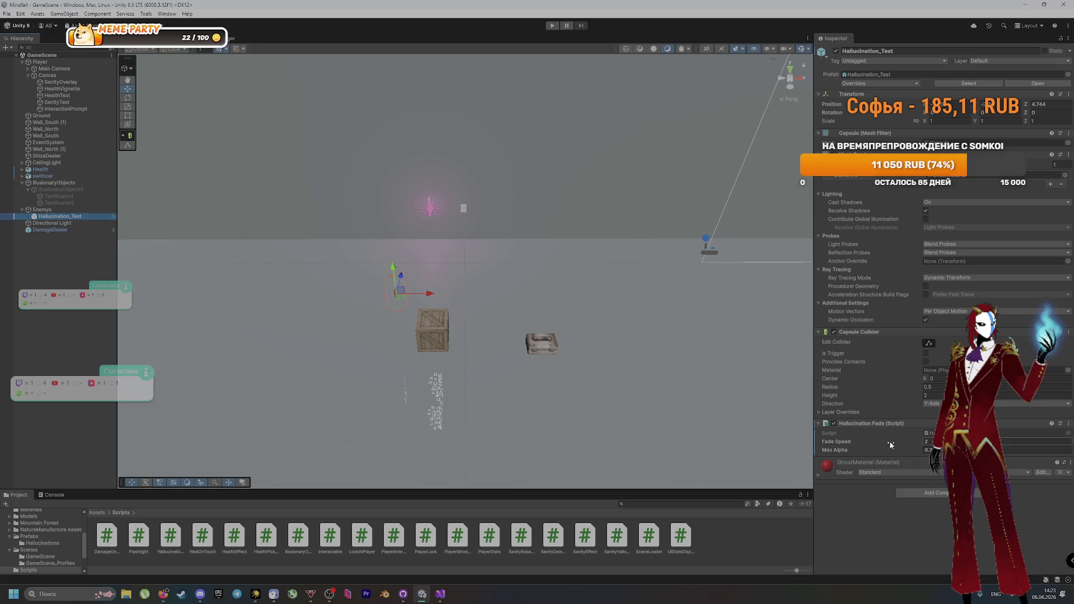
Step: Select Player and enter 1 as the Sanity Hallucinations Spawn Height
{"action": "key", "text": "alt+Tab"}
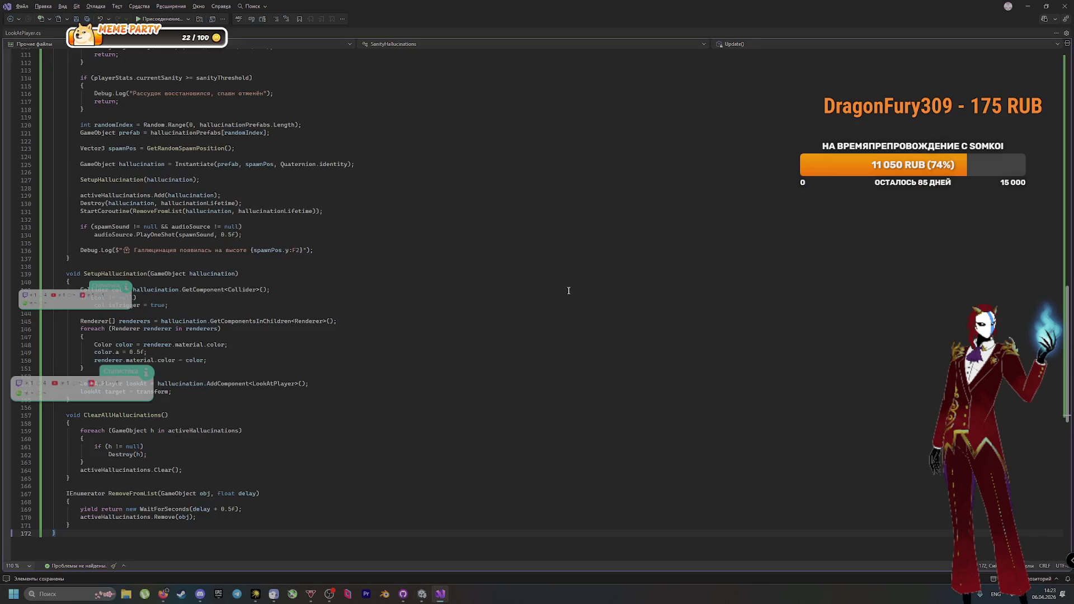
{"action": "key", "text": "alt+Tab"}
{"action": "left_click", "coordinate": [52, 62]}
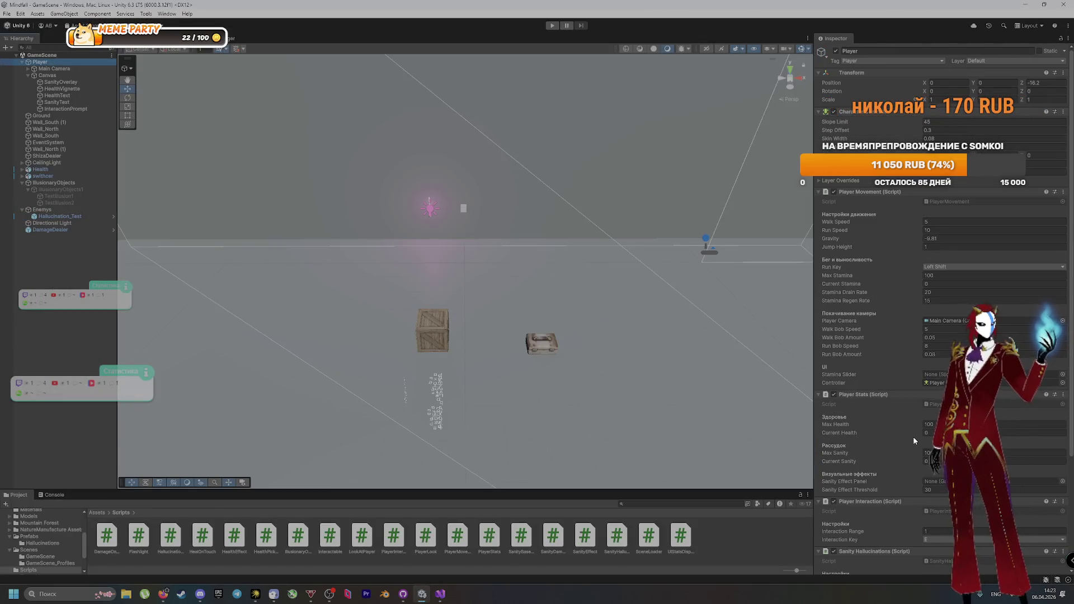
{"action": "scroll", "coordinate": [914, 440], "scroll_direction": "down", "scroll_amount": 5}
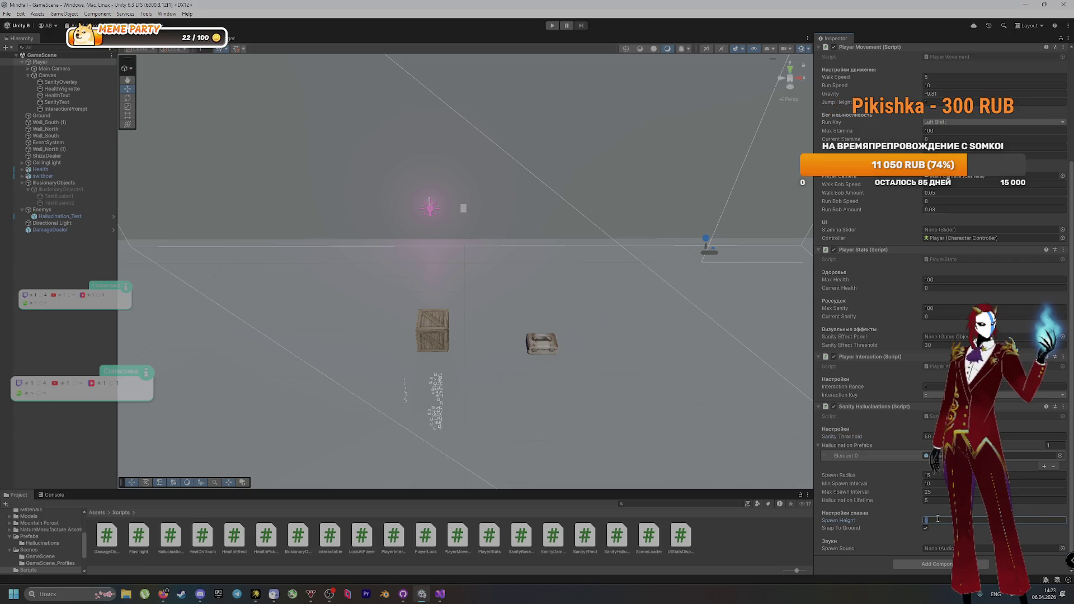
{"action": "type", "text": "1"}
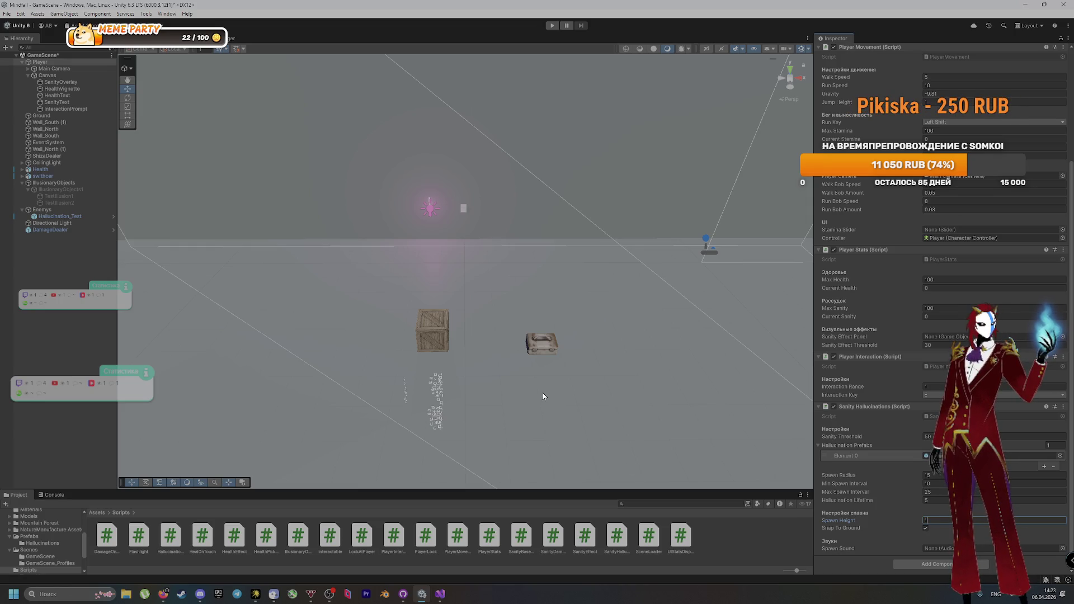
{"action": "left_click", "coordinate": [494, 382]}
Step: Show the Player's sanity and hallucination settings, then enter Play mode
{"action": "scroll", "coordinate": [578, 369], "scroll_direction": "down", "scroll_amount": 6}
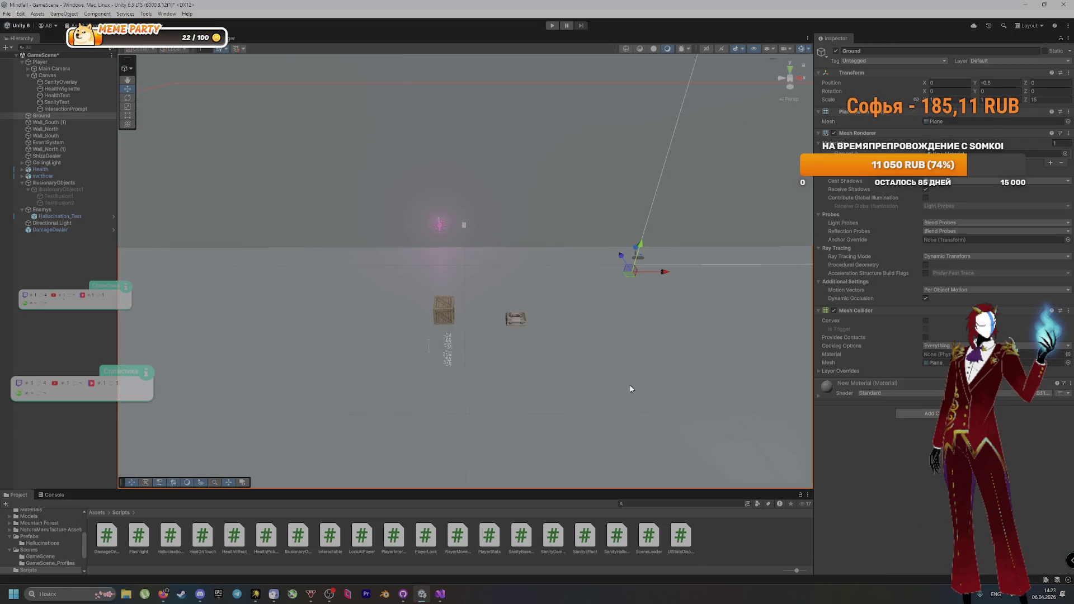
{"action": "scroll", "coordinate": [580, 357], "scroll_direction": "up", "scroll_amount": 1}
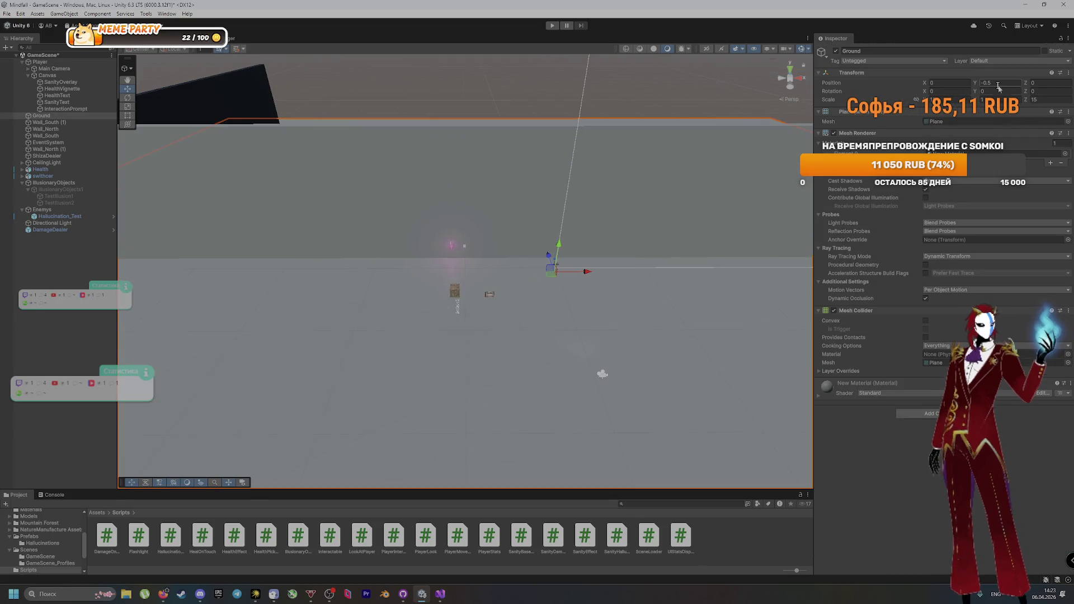
{"action": "left_click", "coordinate": [41, 62]}
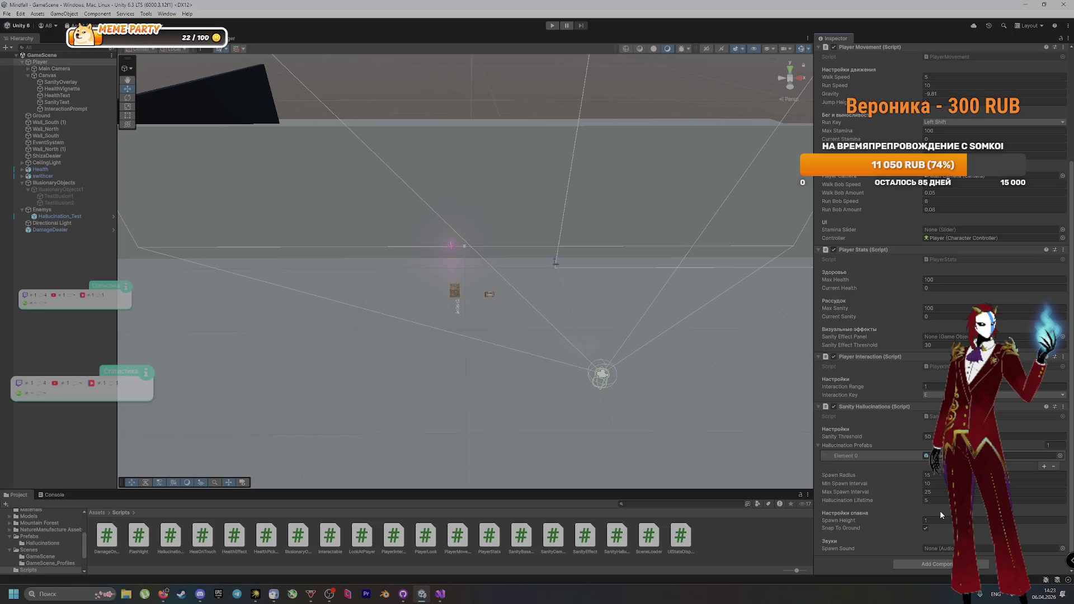
{"action": "left_click", "coordinate": [553, 25]}
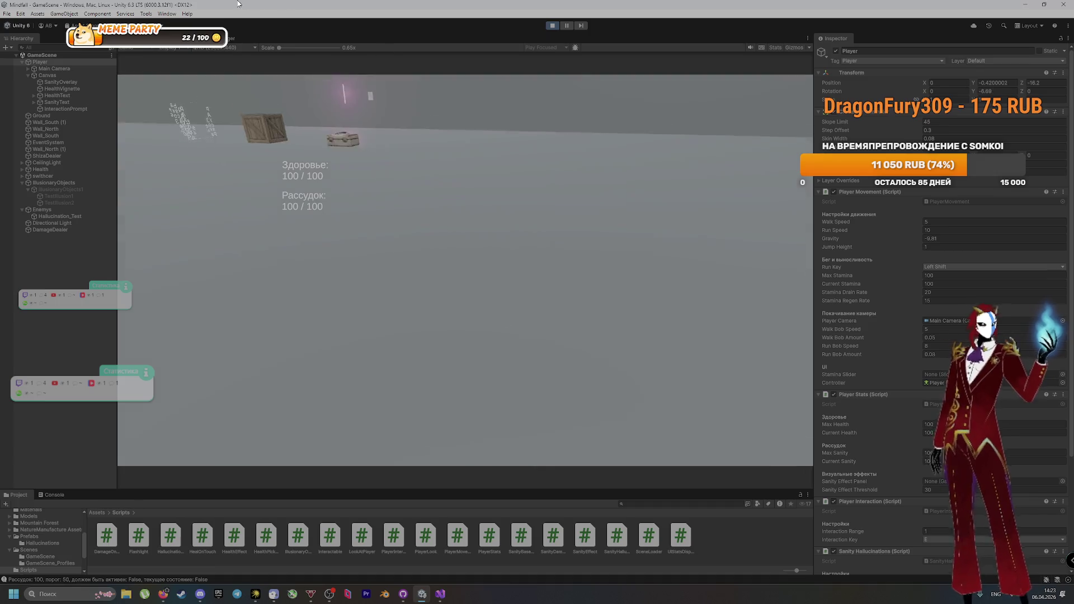
Step: Walk the player past the crate with WASD until sanity drops to 40, then show the Console
{"action": "key", "text": "s"}
{"action": "key", "text": "w"}
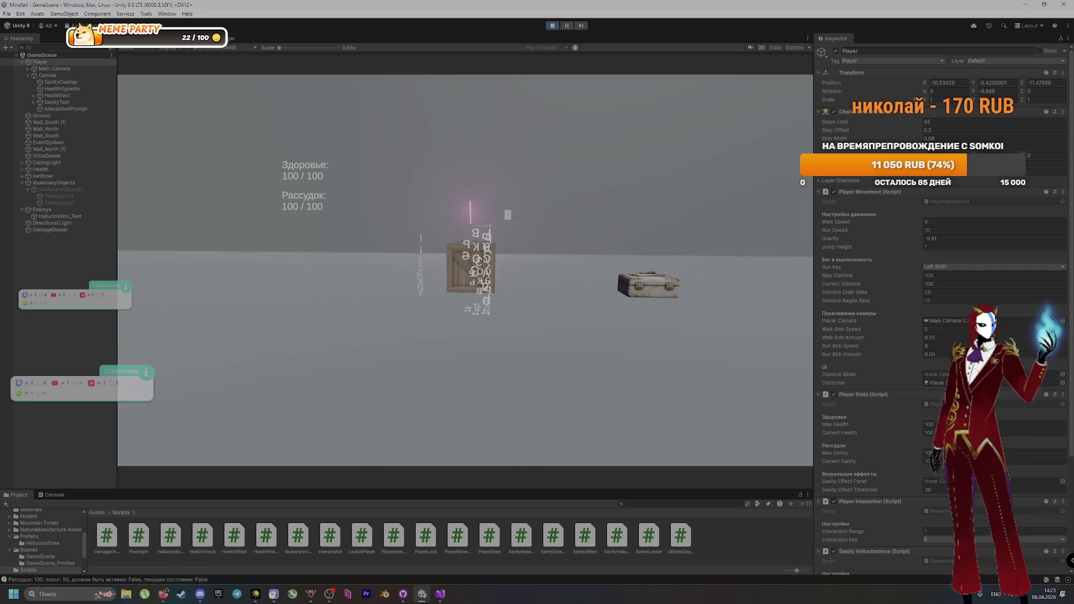
{"action": "key", "text": "w"}
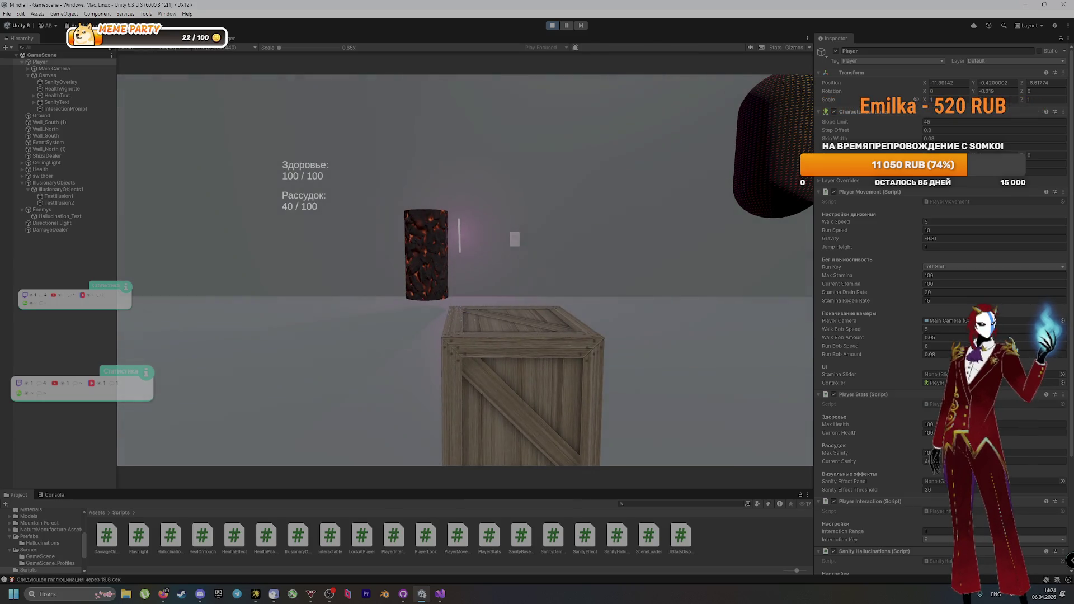
{"action": "key", "text": "a"}
{"action": "key", "text": "super"}
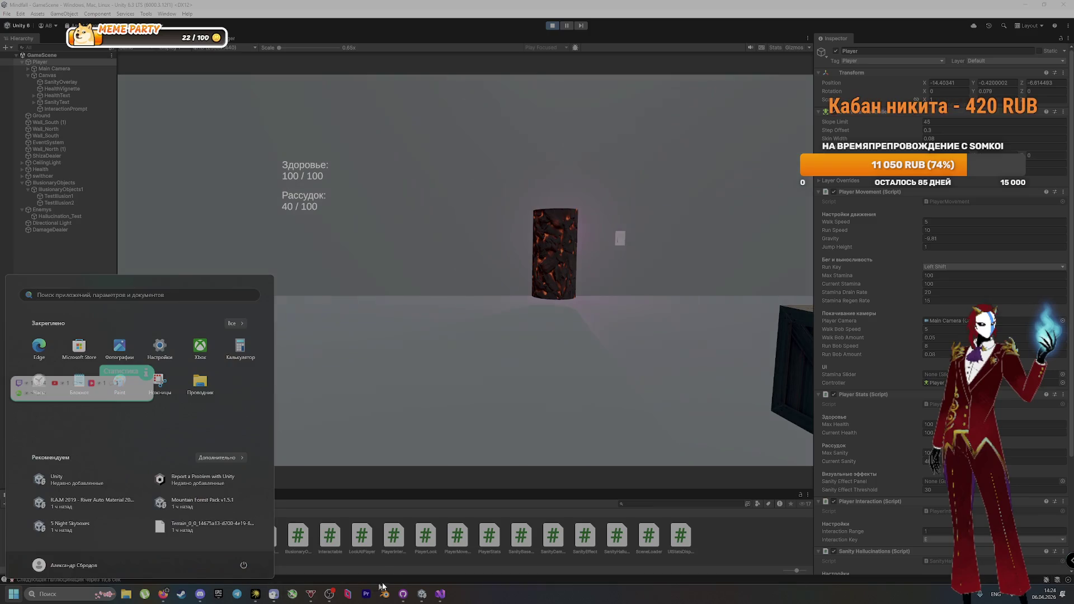
{"action": "left_click", "coordinate": [381, 576]}
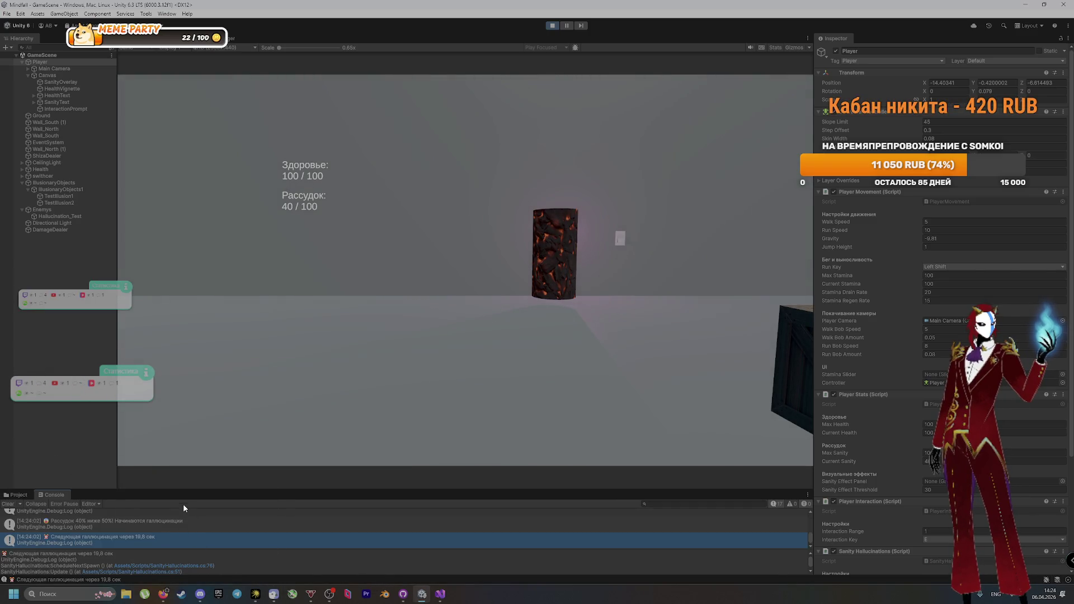
Step: Enlarge the Console panel and walk the player around the running scene
{"action": "left_click_drag", "start_coordinate": [188, 489], "coordinate": [221, 385]}
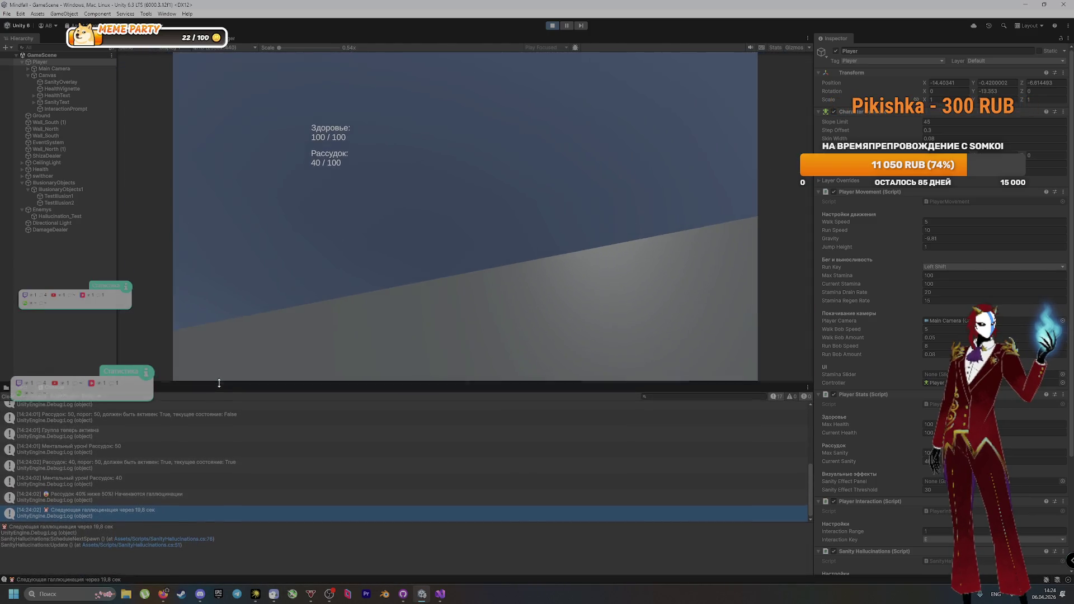
{"action": "left_click", "coordinate": [330, 321]}
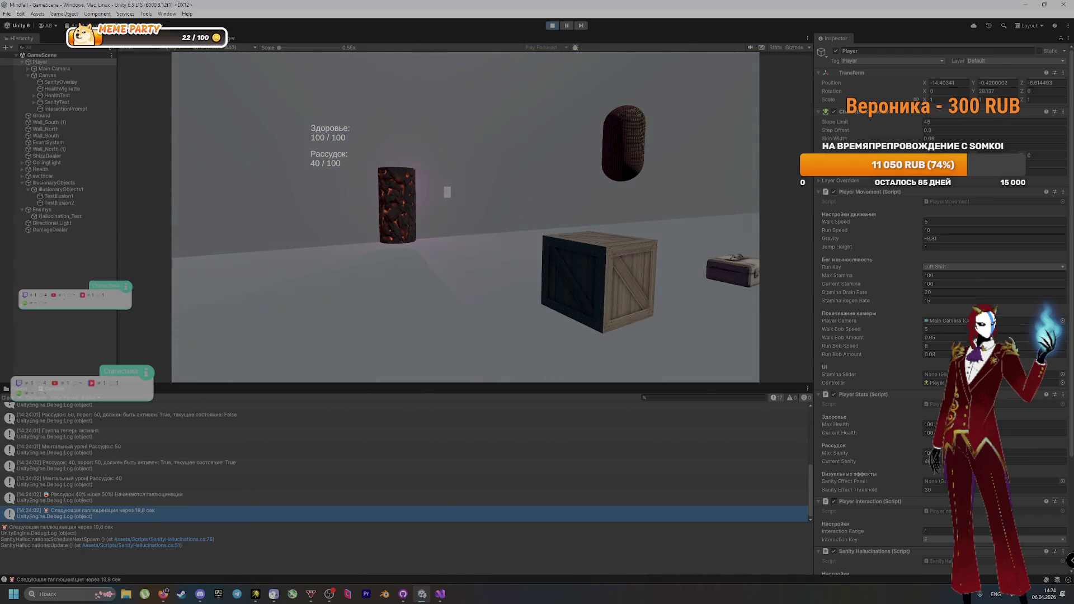
{"action": "key", "text": "s"}
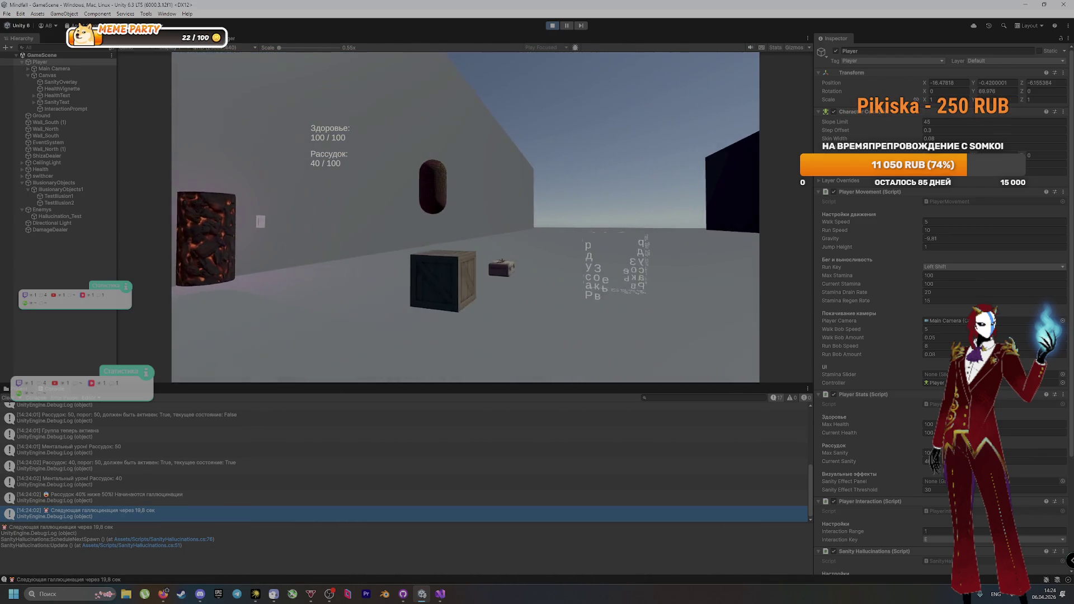
{"action": "key", "text": "s"}
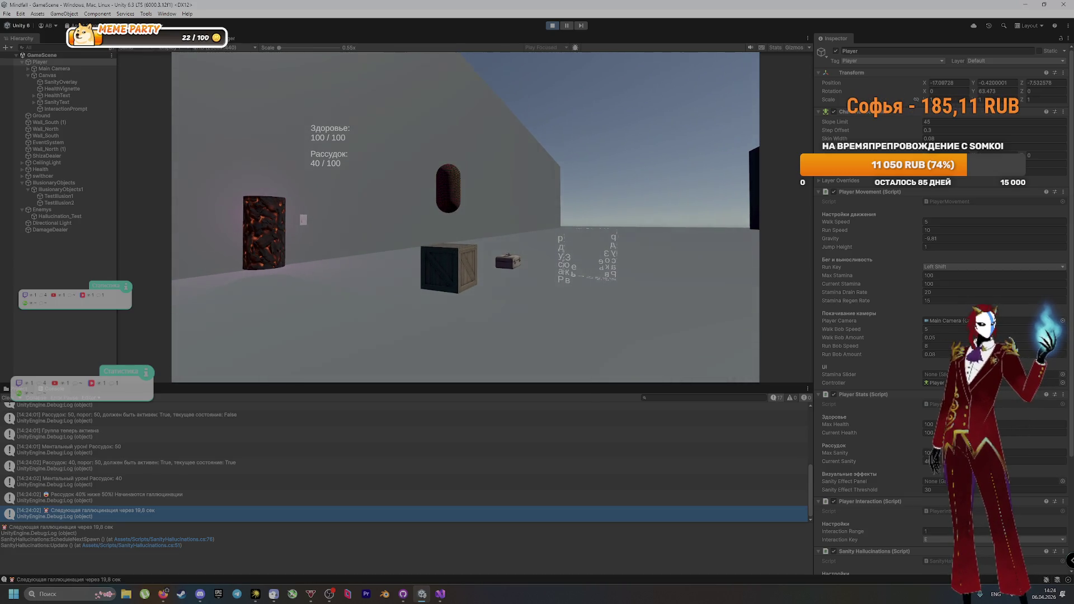
{"action": "key", "text": "a"}
{"action": "mouse_move", "coordinate": [465, 217]}
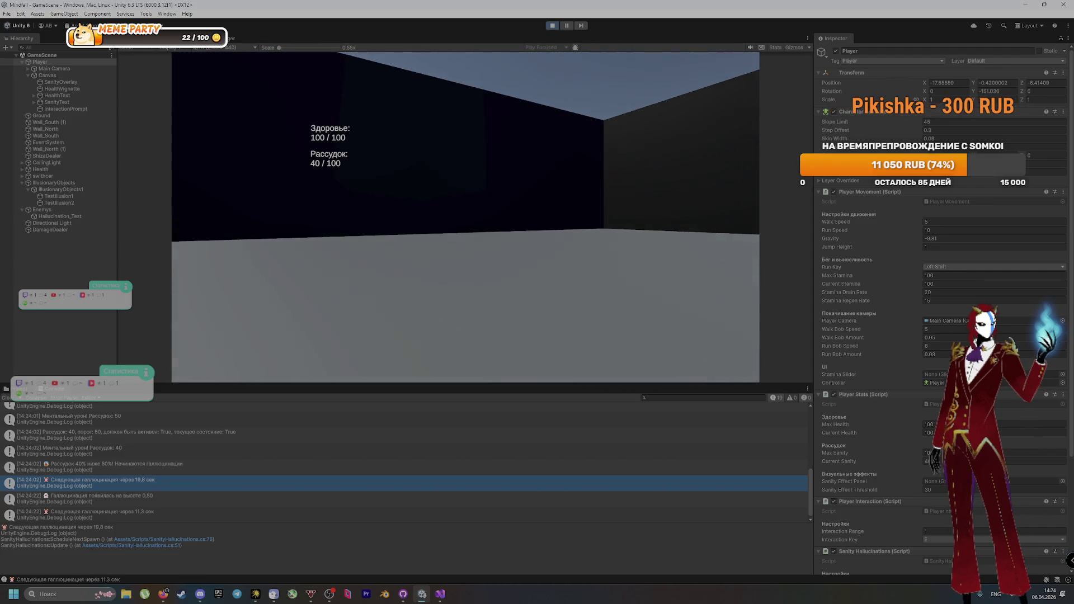
{"action": "key", "text": "super"}
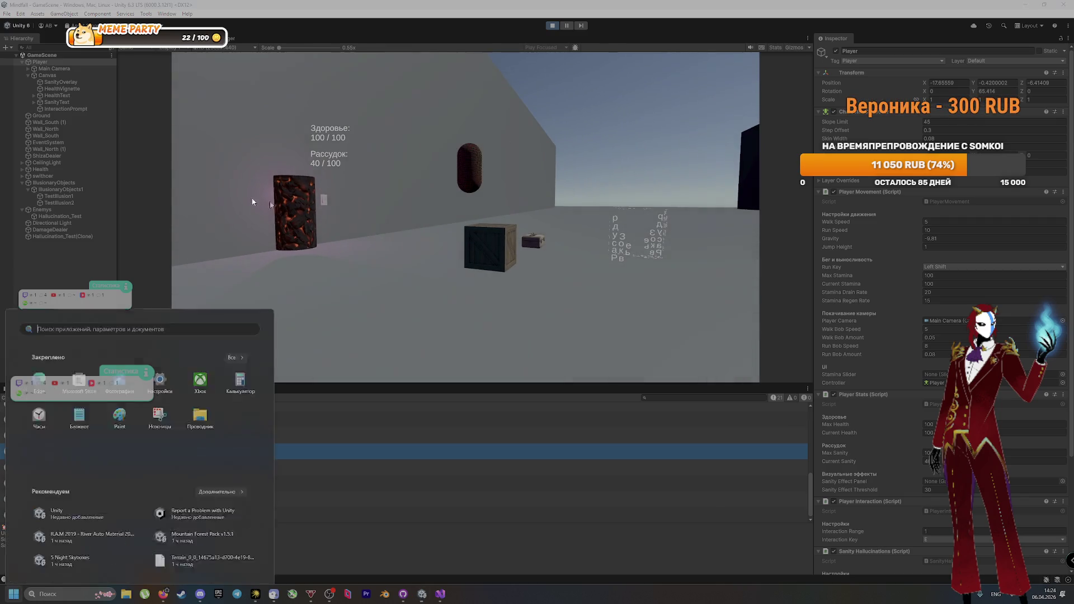
Step: Inspect TestIllusion2 while walking the player toward the crates and pillars
{"action": "left_click", "coordinate": [71, 203]}
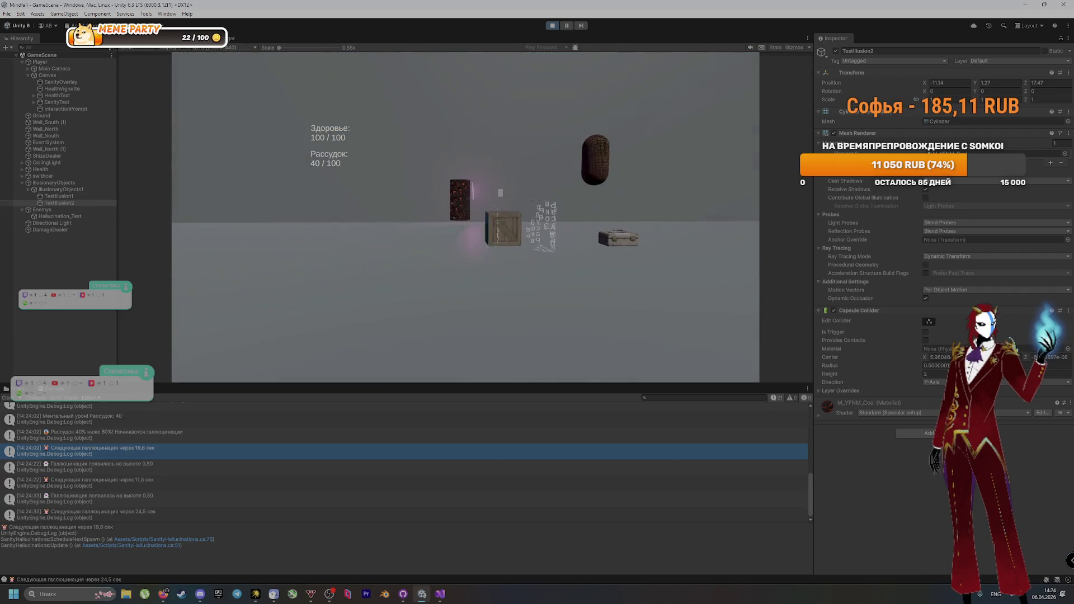
{"action": "key", "text": "w"}
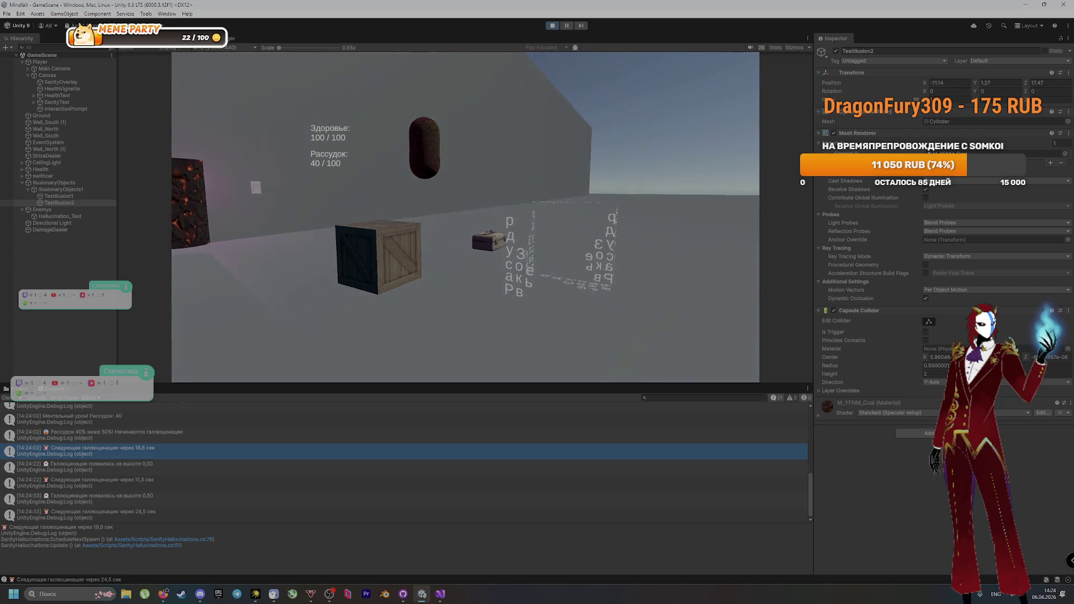
{"action": "key", "text": "d"}
{"action": "key", "text": "w"}
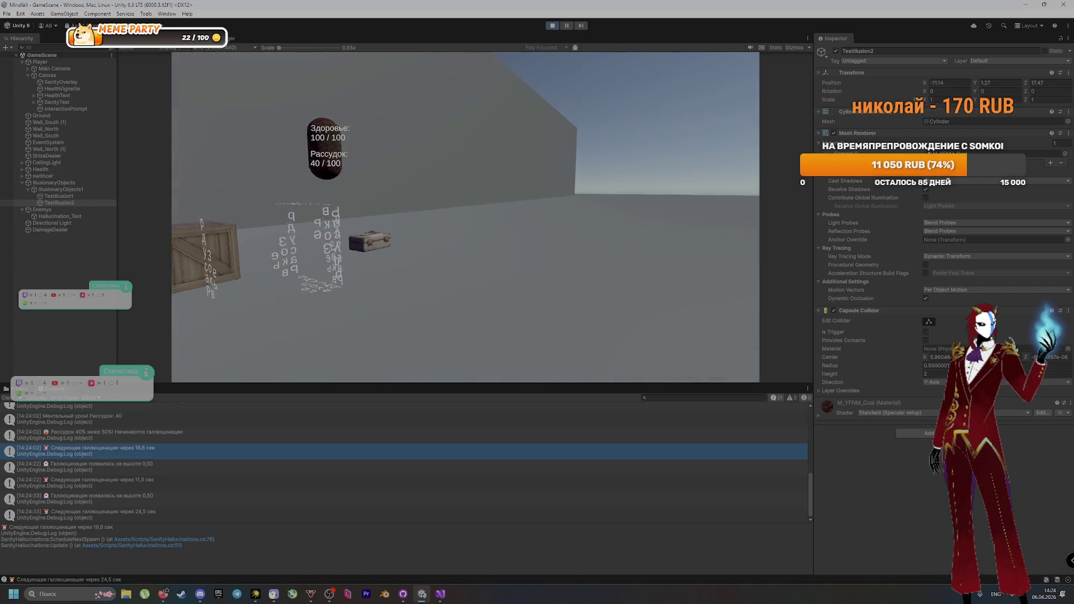
{"action": "key", "text": "w"}
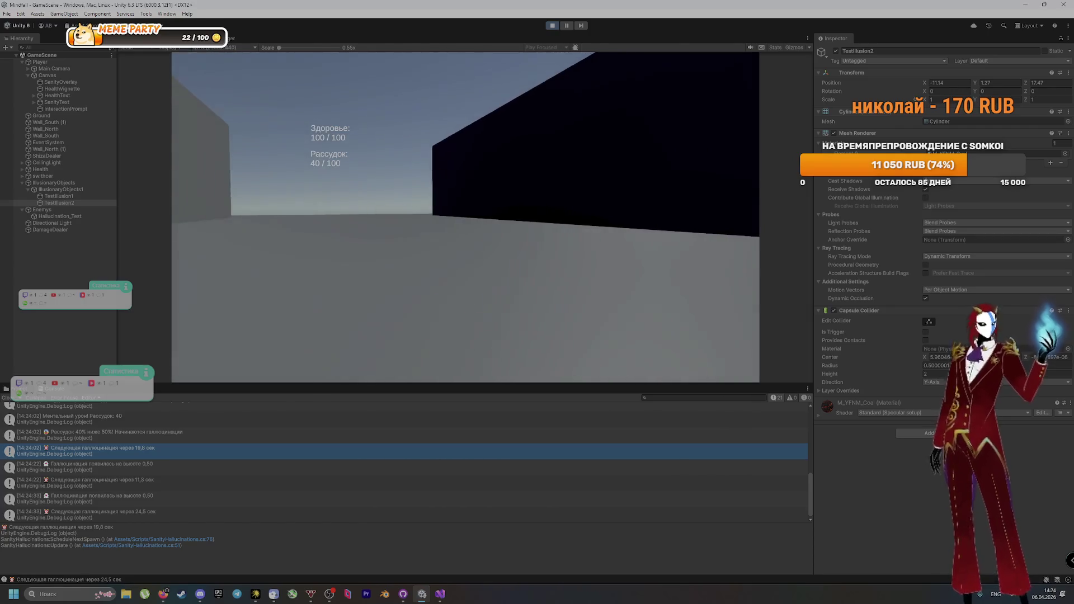
{"action": "key", "text": "a"}
{"action": "key", "text": "a"}
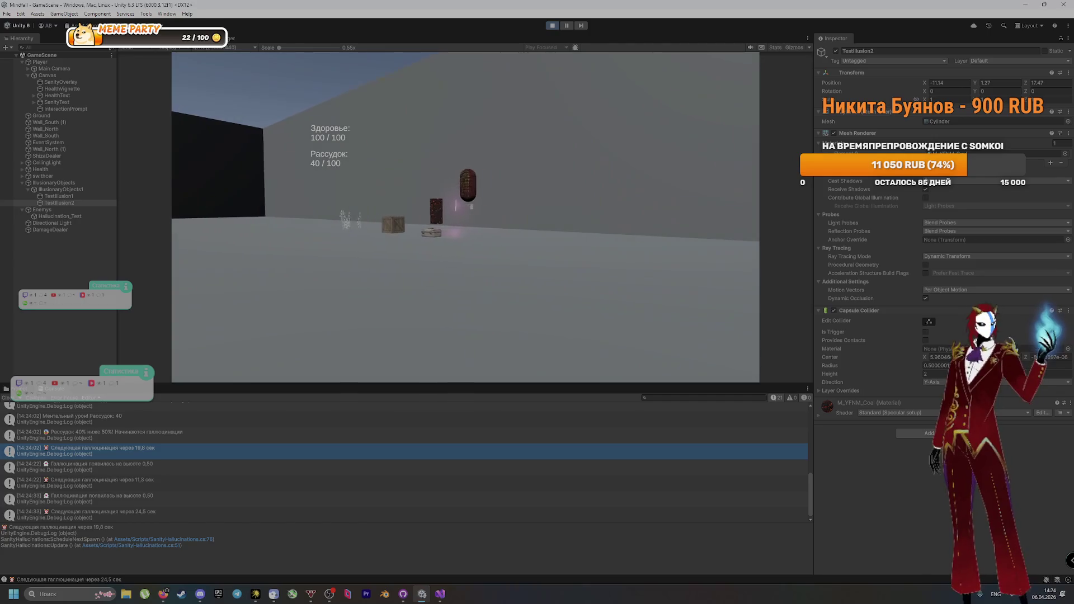
{"action": "key", "text": "super"}
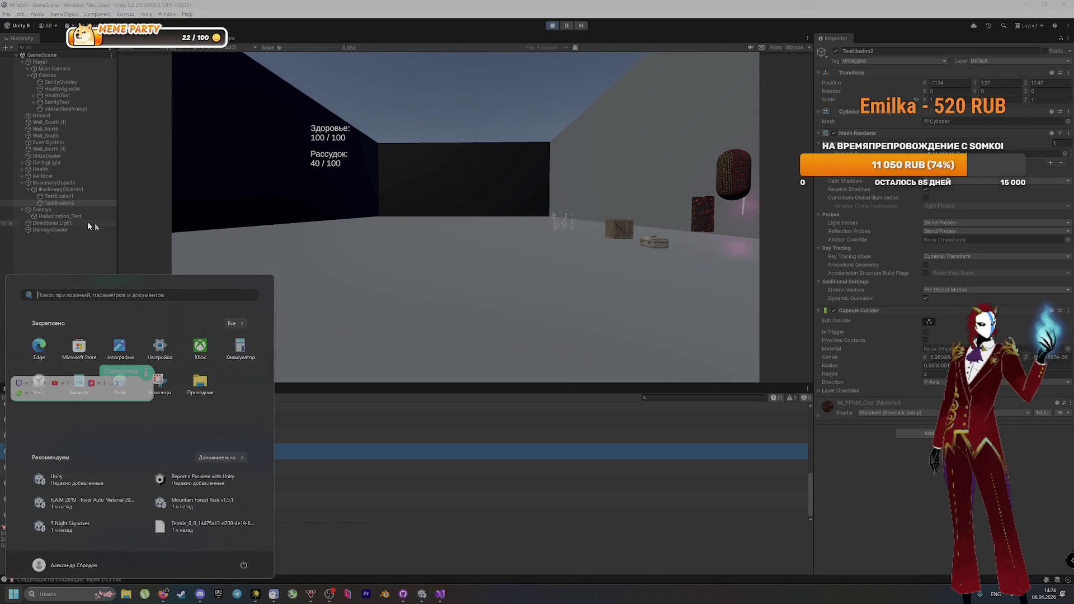
Step: Set TestIllusion1's Position X to 1
{"action": "left_click", "coordinate": [55, 203]}
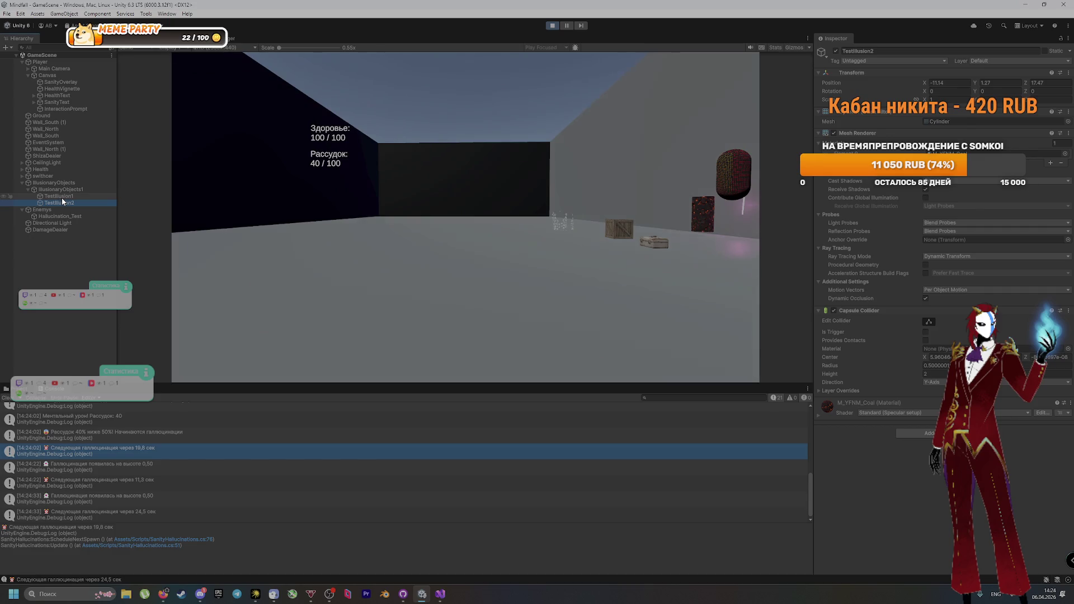
{"action": "left_click", "coordinate": [62, 197]}
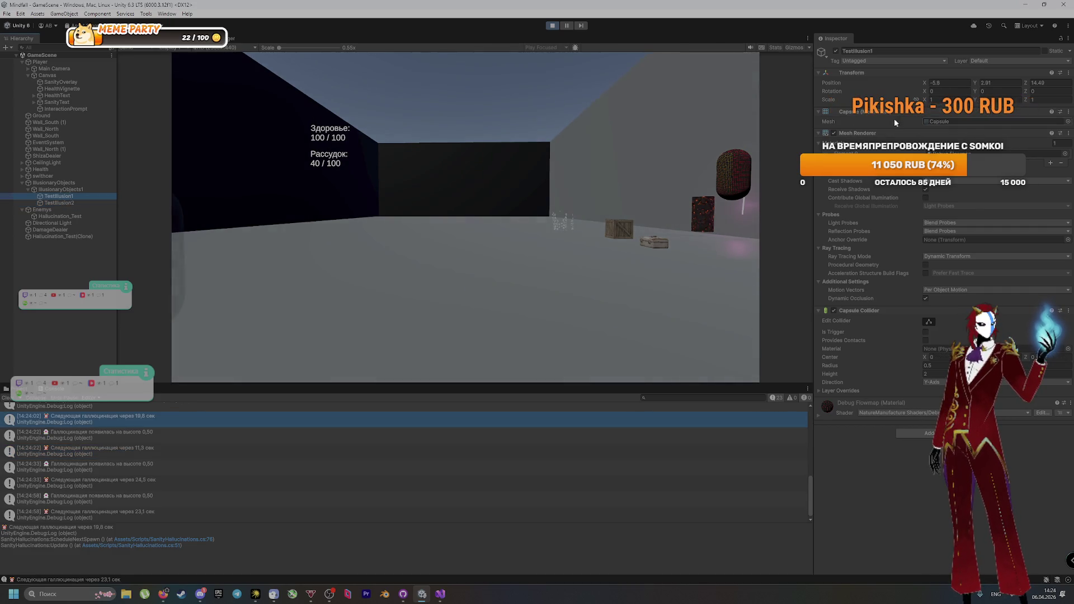
{"action": "left_click", "coordinate": [945, 84]}
{"action": "type", "text": "1"}
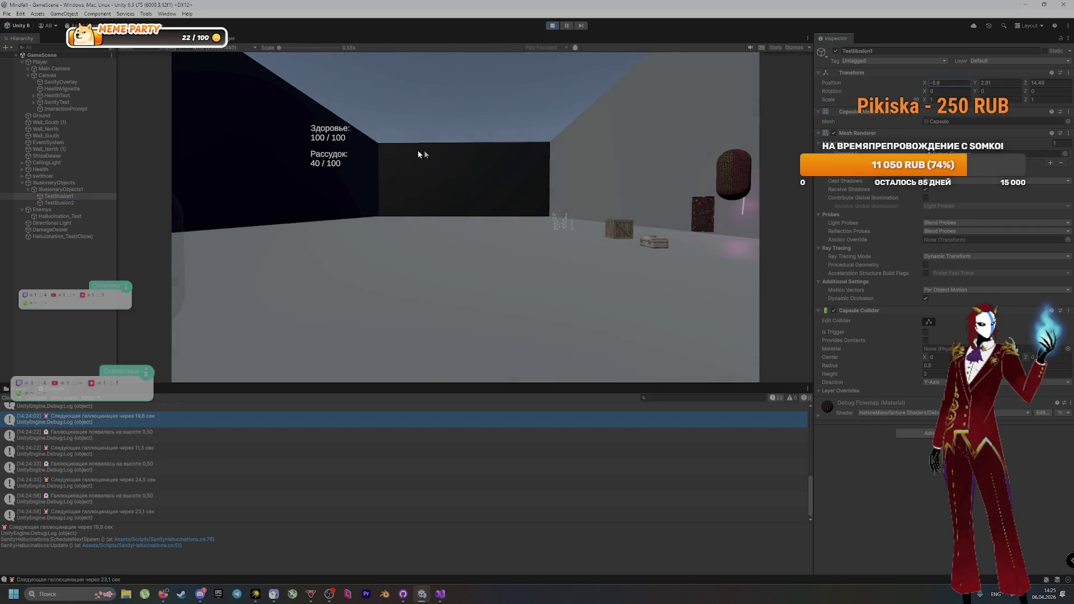
{"action": "left_click", "coordinate": [76, 216]}
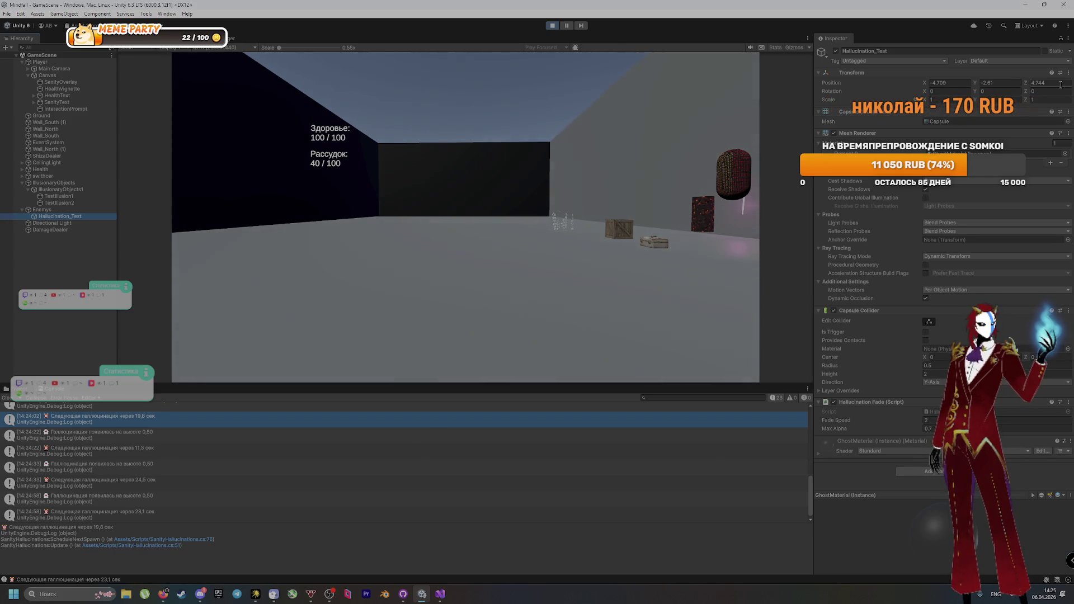
Step: Set Hallucination_Test's Position Y to 2 and inspect its spawned clone
{"action": "left_click", "coordinate": [1017, 83]}
{"action": "type", "text": "2"}
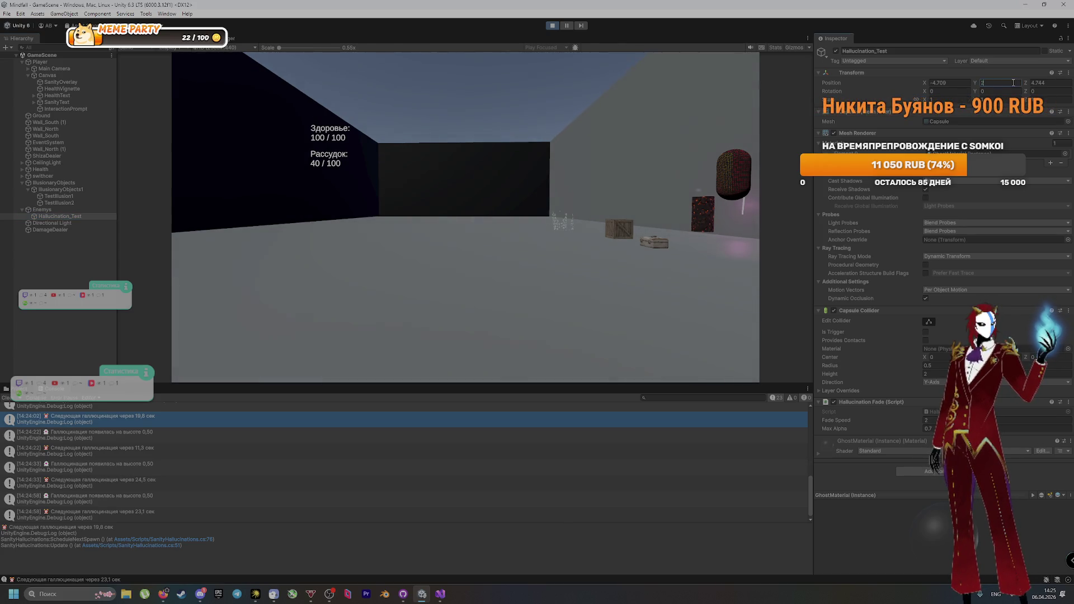
{"action": "left_click", "coordinate": [956, 83]}
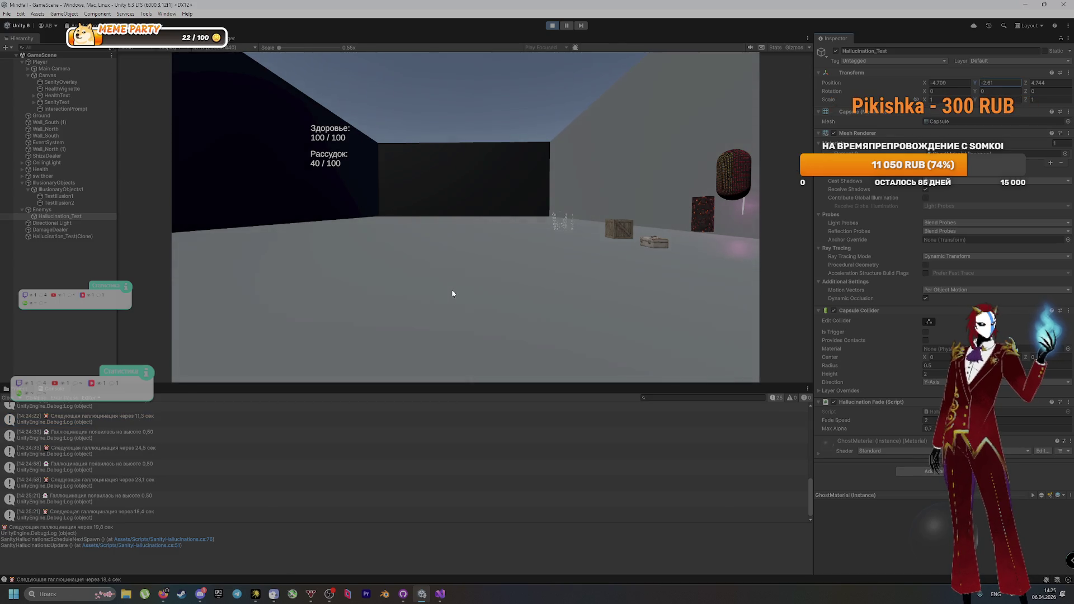
{"action": "left_click", "coordinate": [58, 235]}
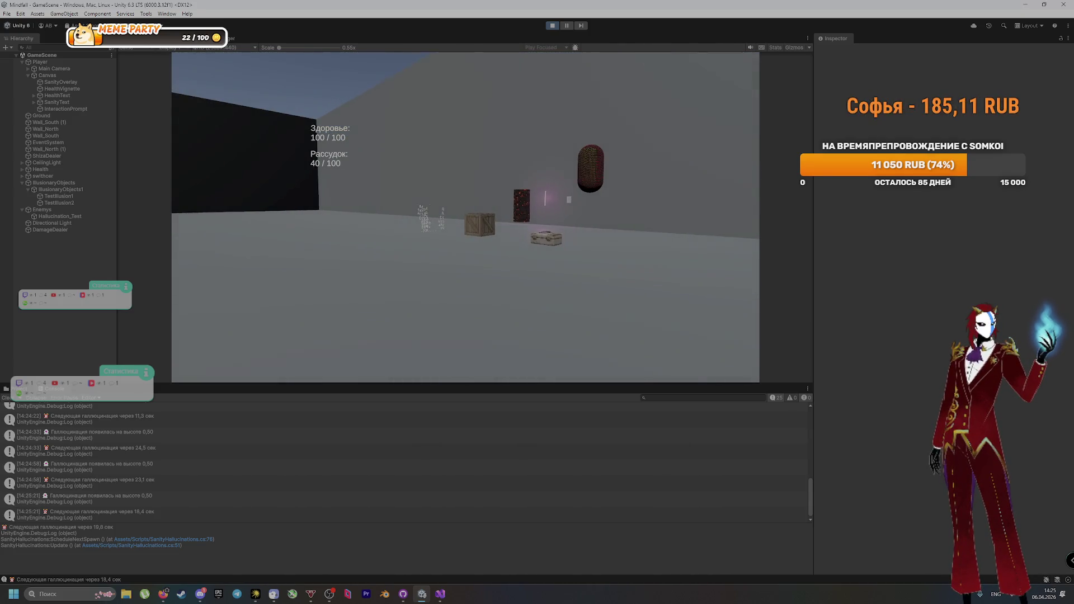
Step: Look around the Game view, select the fresh Hallucination_Test clone, then stop Play mode
{"action": "key", "text": "super"}
{"action": "key", "text": "super"}
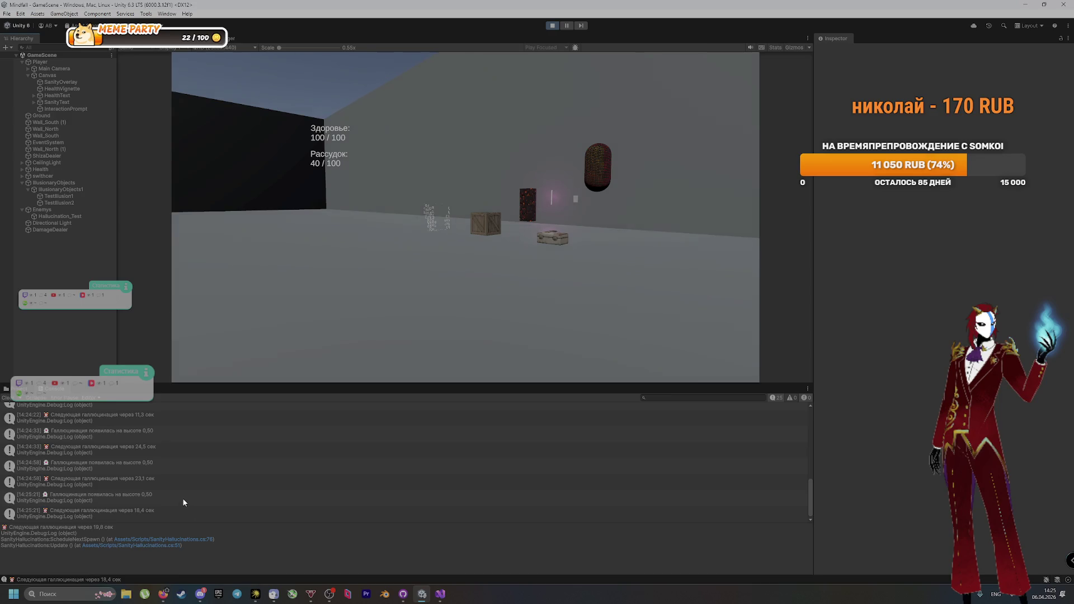
{"action": "left_click", "coordinate": [289, 303]}
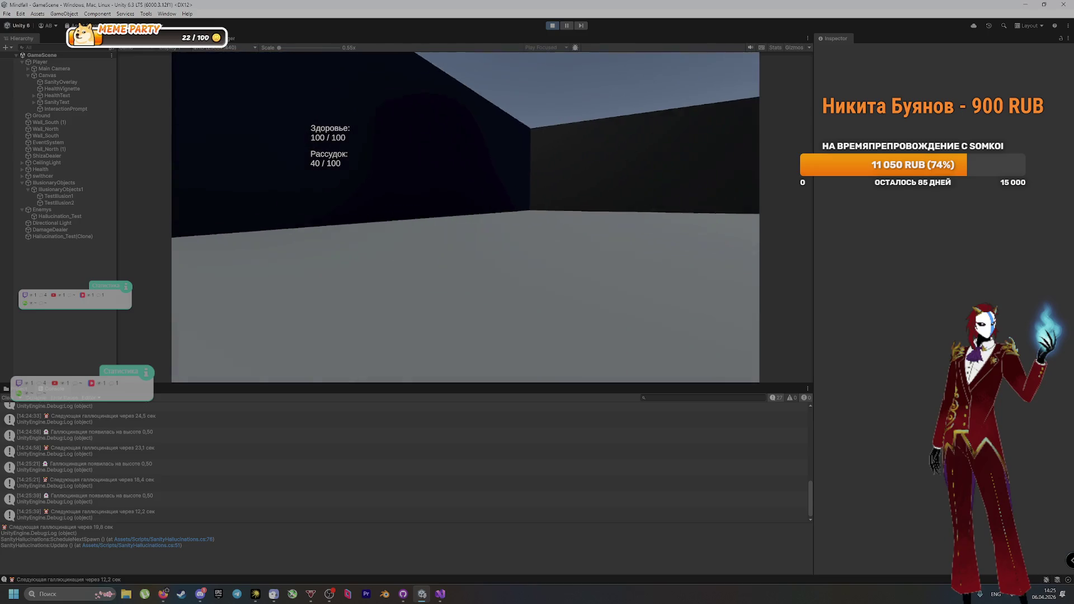
{"action": "key", "text": "super"}
{"action": "left_click", "coordinate": [56, 236]}
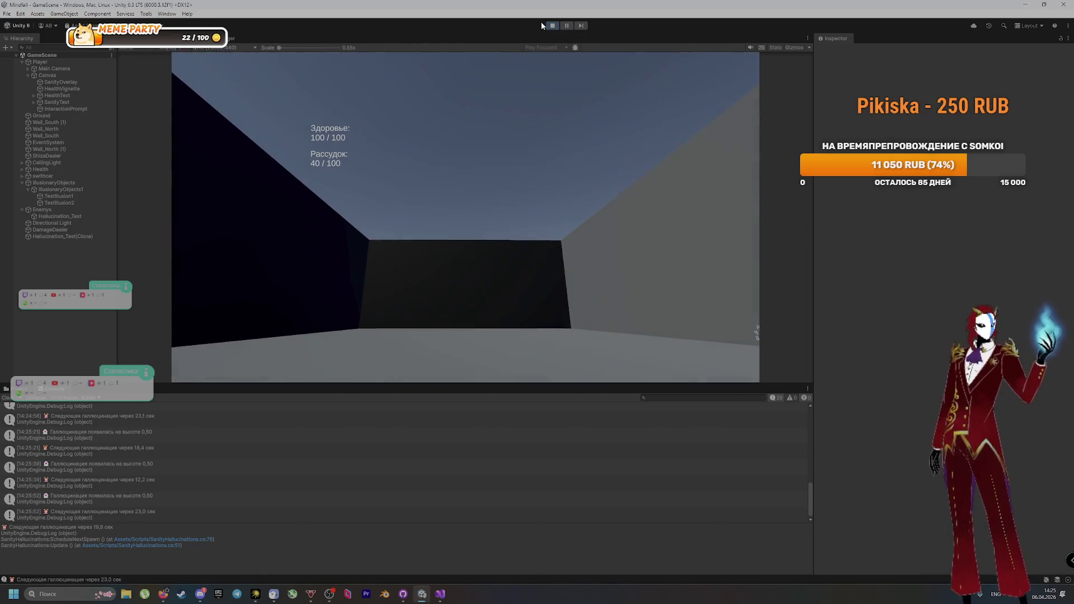
{"action": "left_click", "coordinate": [550, 25]}
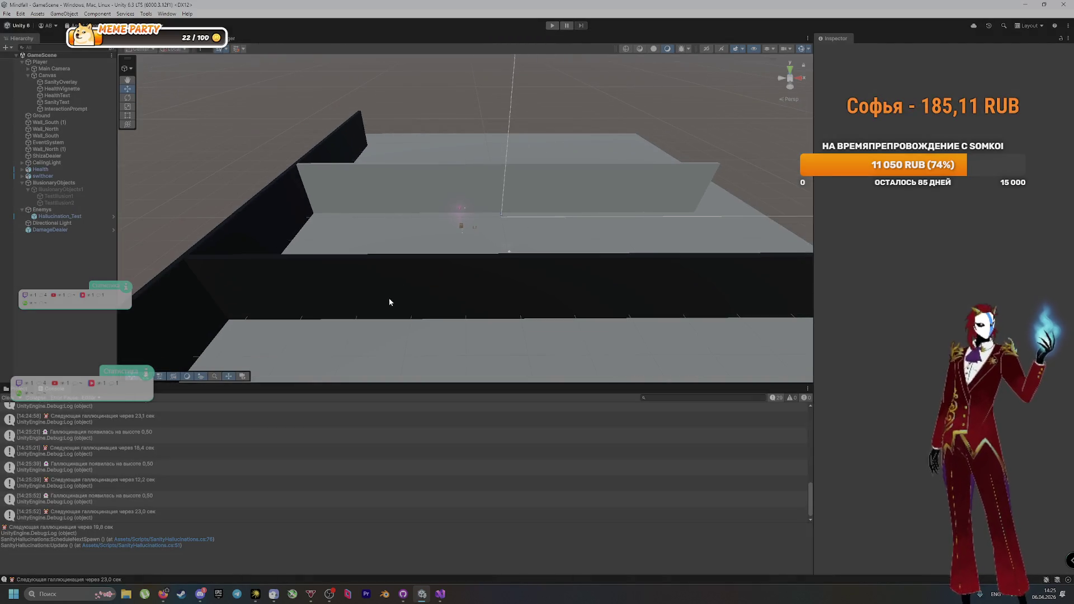
Step: Disable both Wall_North (1) and Wall_North, then start Play mode
{"action": "left_click", "coordinate": [383, 302]}
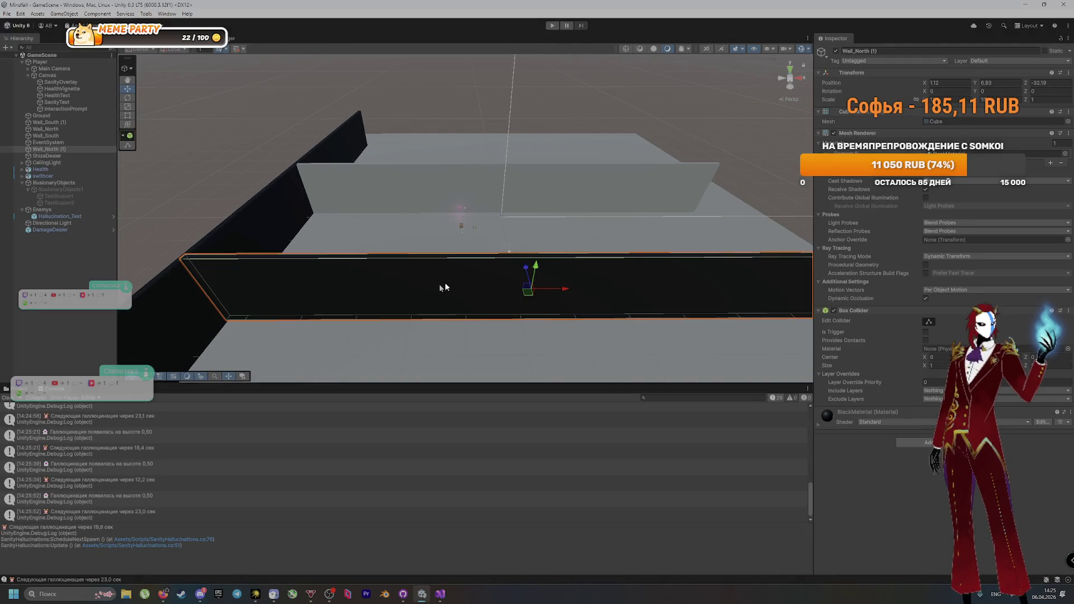
{"action": "left_click", "coordinate": [835, 51]}
{"action": "left_click", "coordinate": [619, 187]}
{"action": "left_click", "coordinate": [344, 188]}
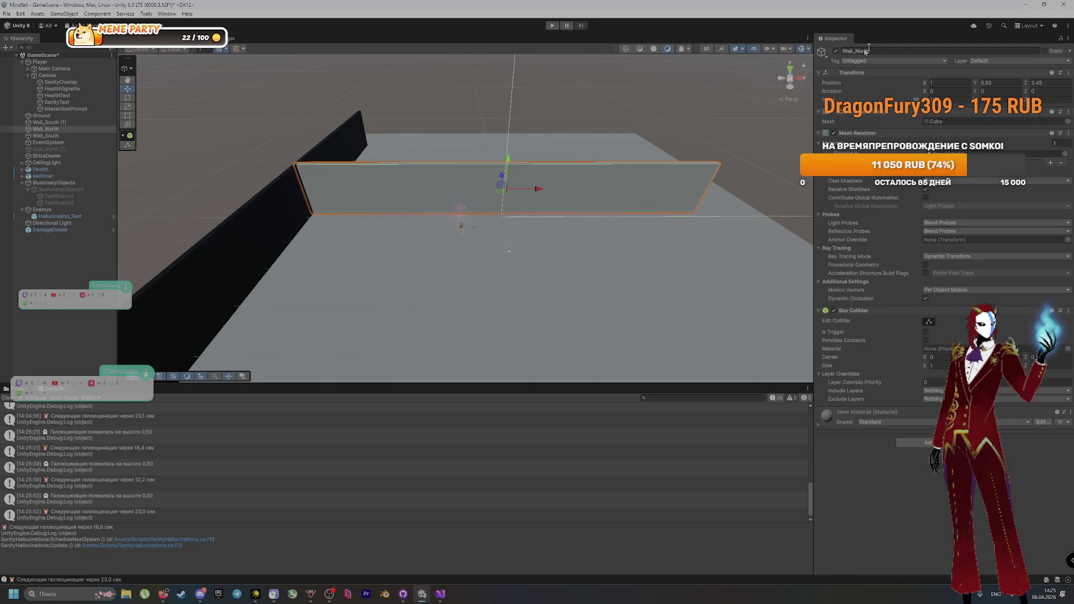
{"action": "left_click", "coordinate": [835, 51]}
{"action": "left_click", "coordinate": [551, 25]}
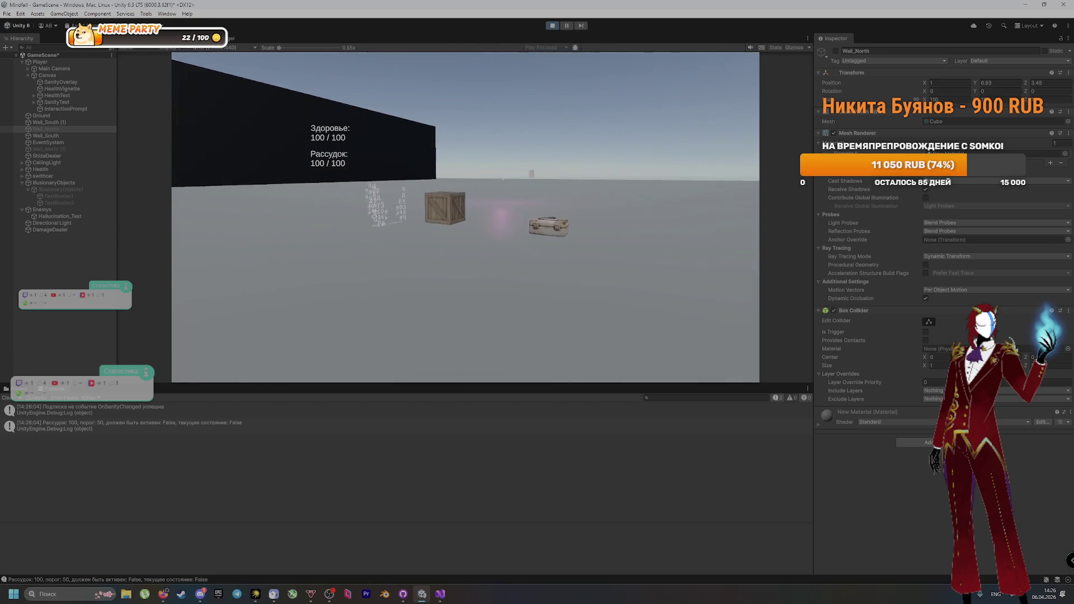
Step: Walk the player around the crate in Play mode until the red hallucination capsules appear
{"action": "key", "text": "w"}
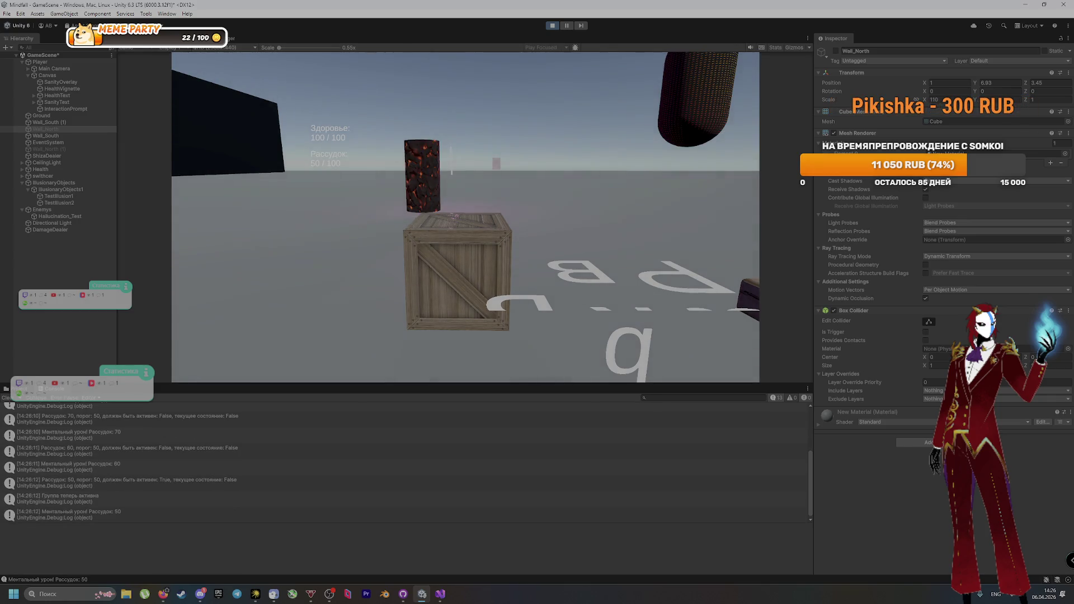
{"action": "key", "text": "s"}
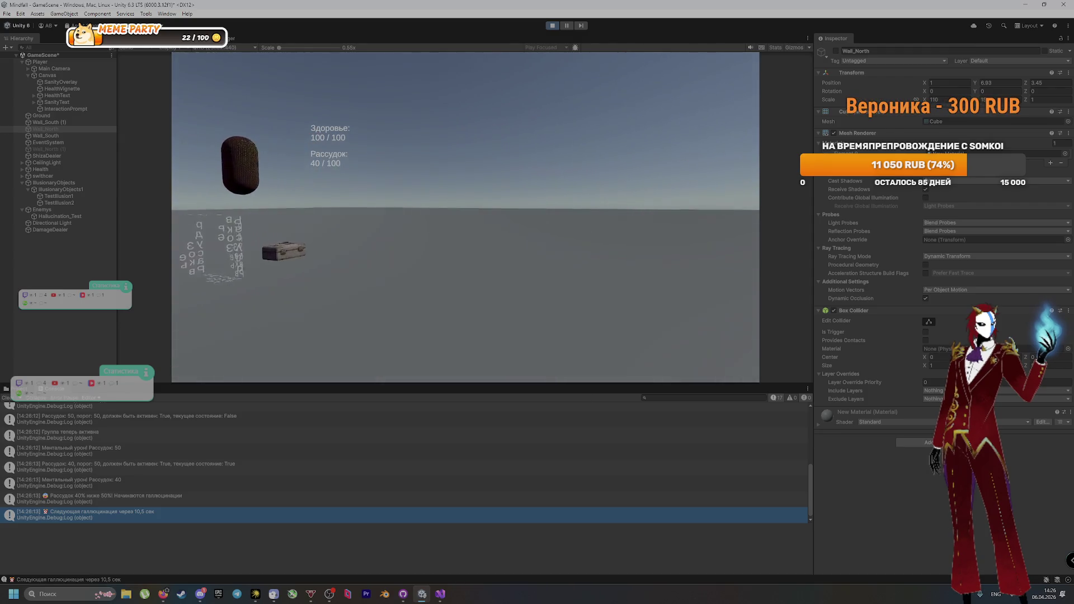
{"action": "key", "text": "s"}
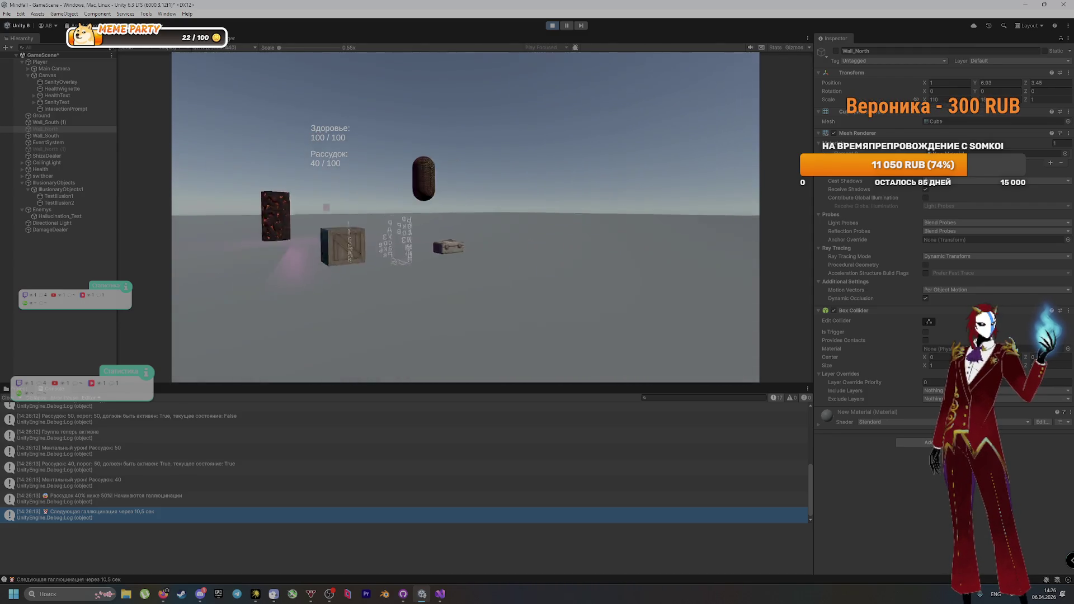
{"action": "key", "text": "w"}
{"action": "key", "text": "s"}
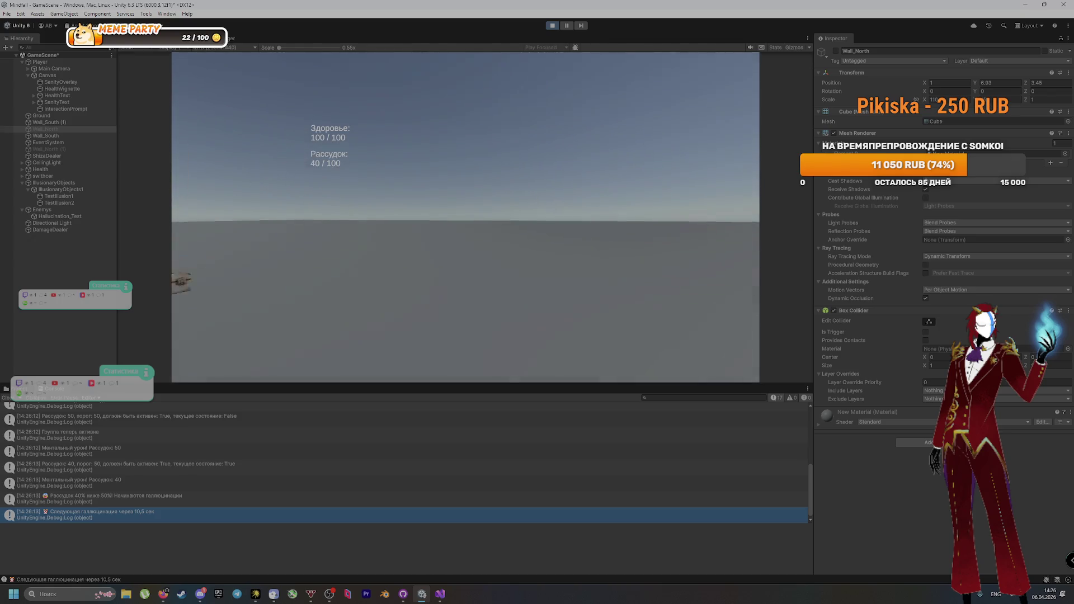
{"action": "mouse_move", "coordinate": [466, 217]}
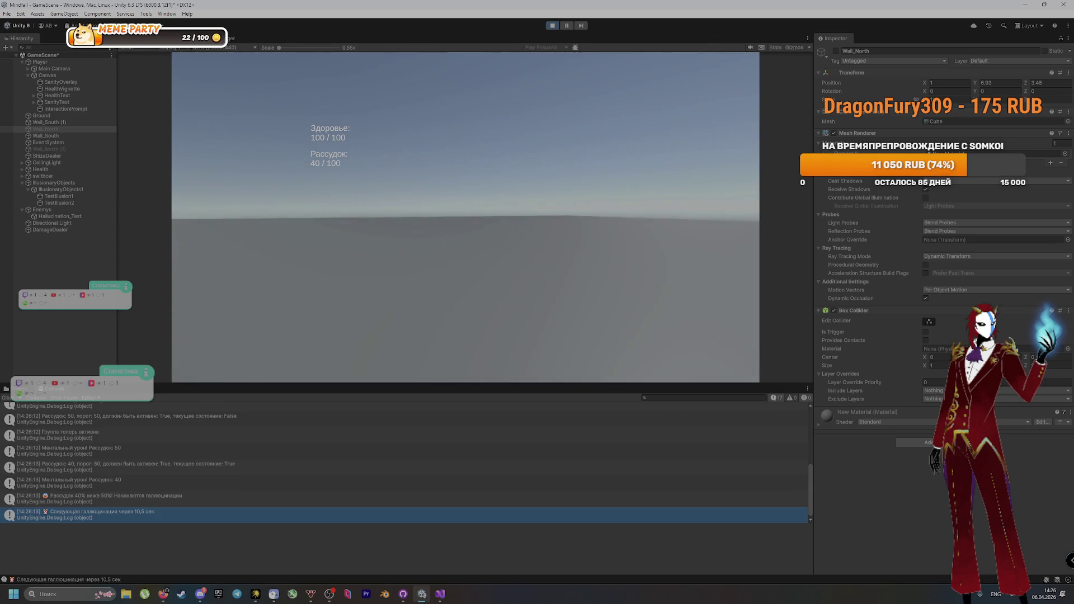
{"action": "key", "text": "w"}
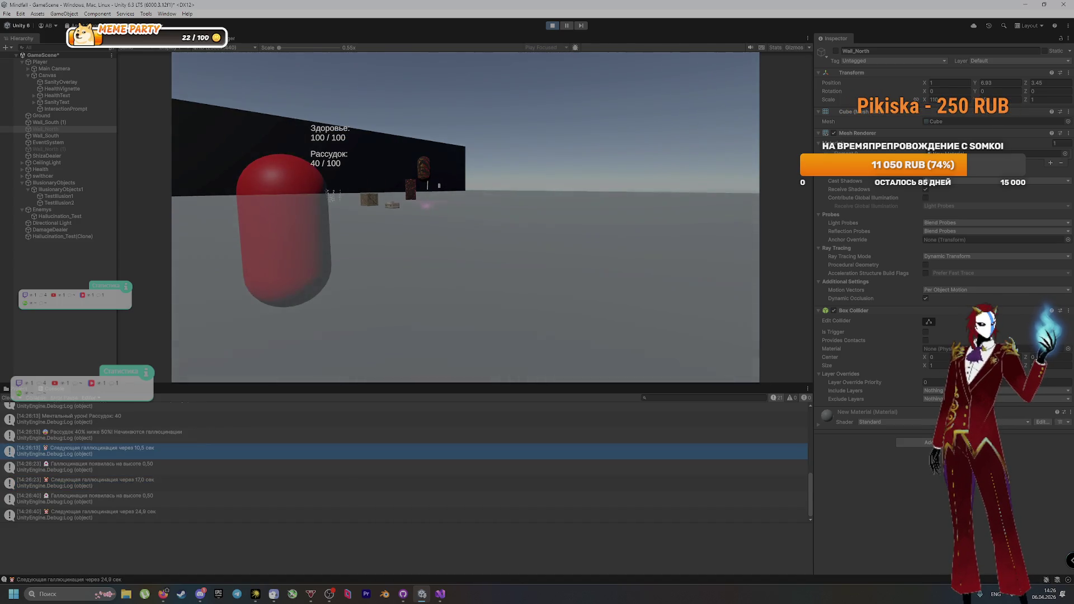
{"action": "key", "text": "a"}
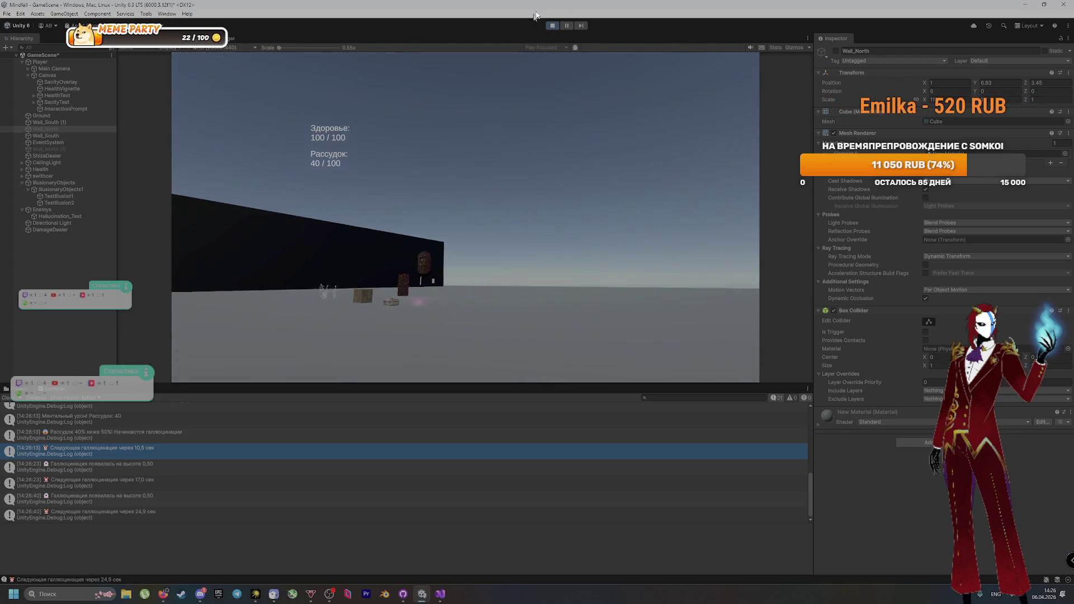
Step: Stop the game, show the Scripts assets in the Project panel, and enlarge the scene view
{"action": "left_click", "coordinate": [552, 26]}
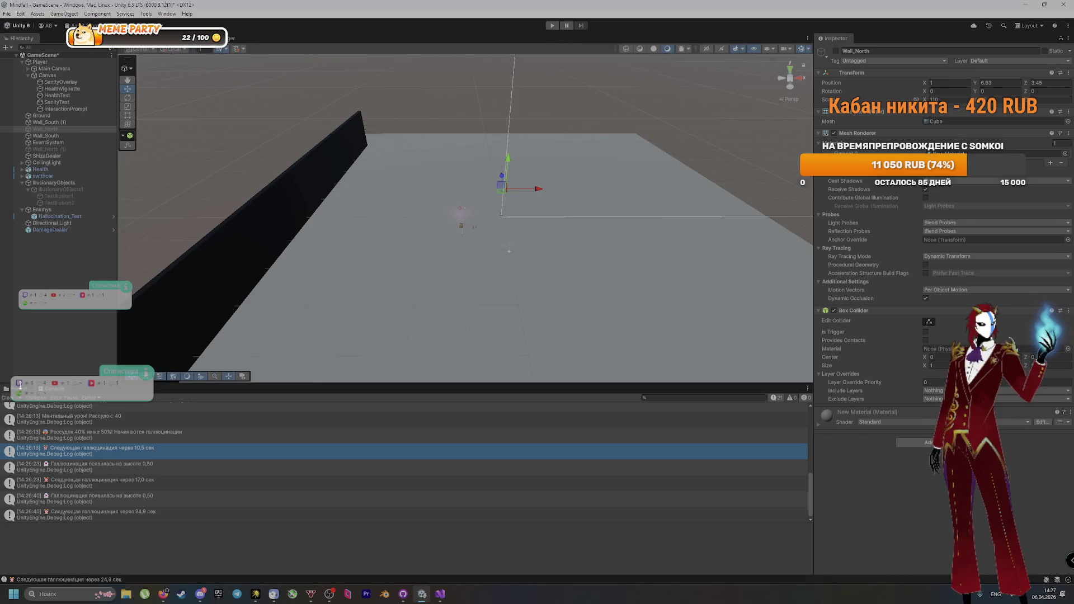
{"action": "left_click", "coordinate": [20, 388]}
{"action": "left_click_drag", "start_coordinate": [289, 383], "coordinate": [289, 497]}
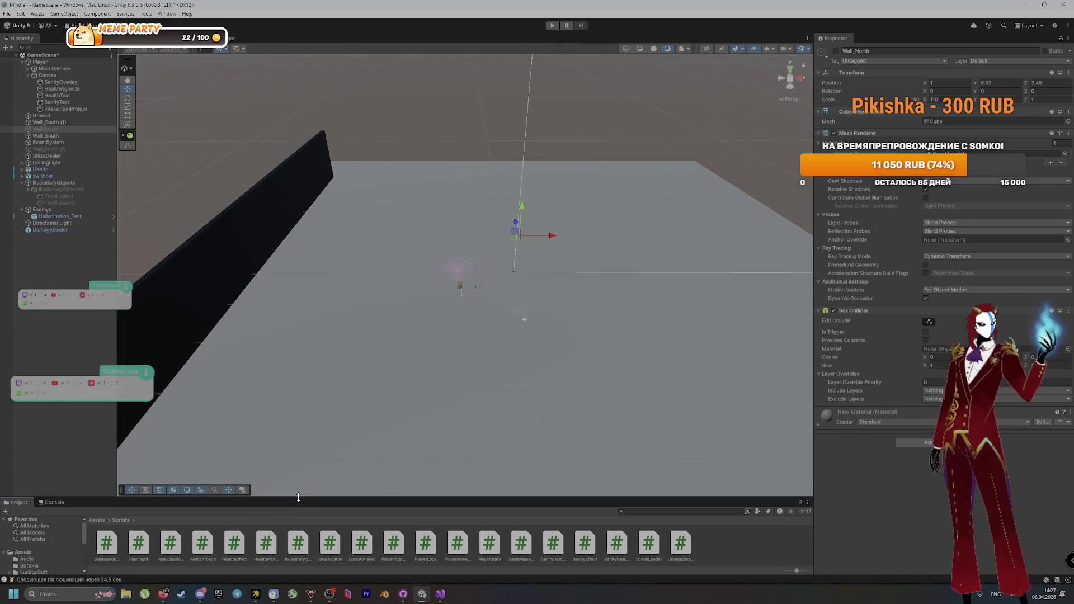
{"action": "key", "text": "alt+Tab"}
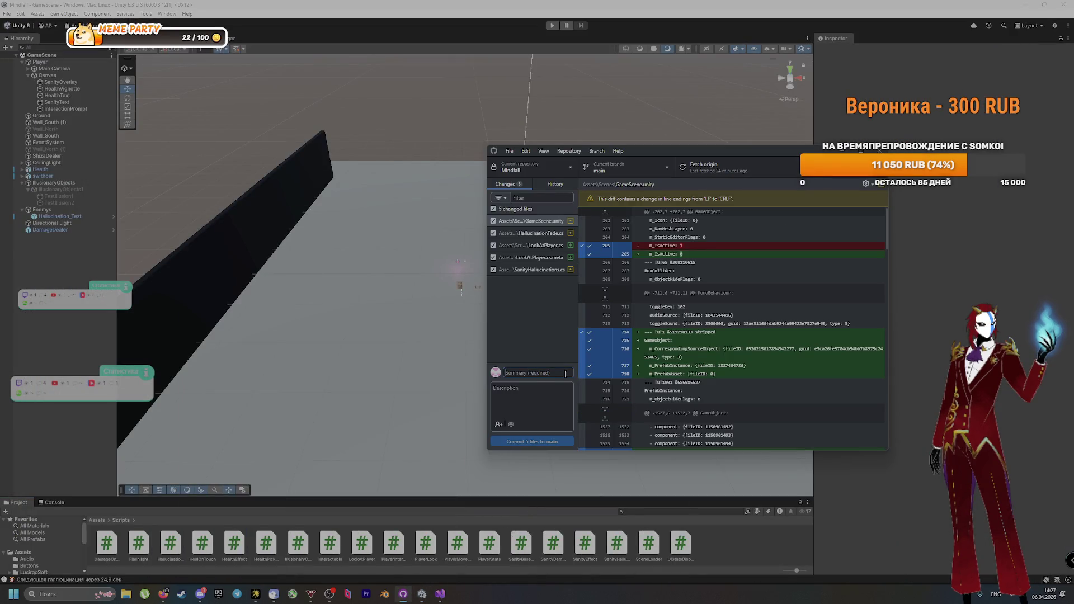
Step: Commit the five files to main as 'Сделали спавн рандомным и на уровне персонажа' and push
{"action": "type", "text": "Cldt"}
{"action": "key", "text": "BackSpace"}
{"action": "key", "text": "BackSpace"}
{"action": "key", "text": "BackSpace"}
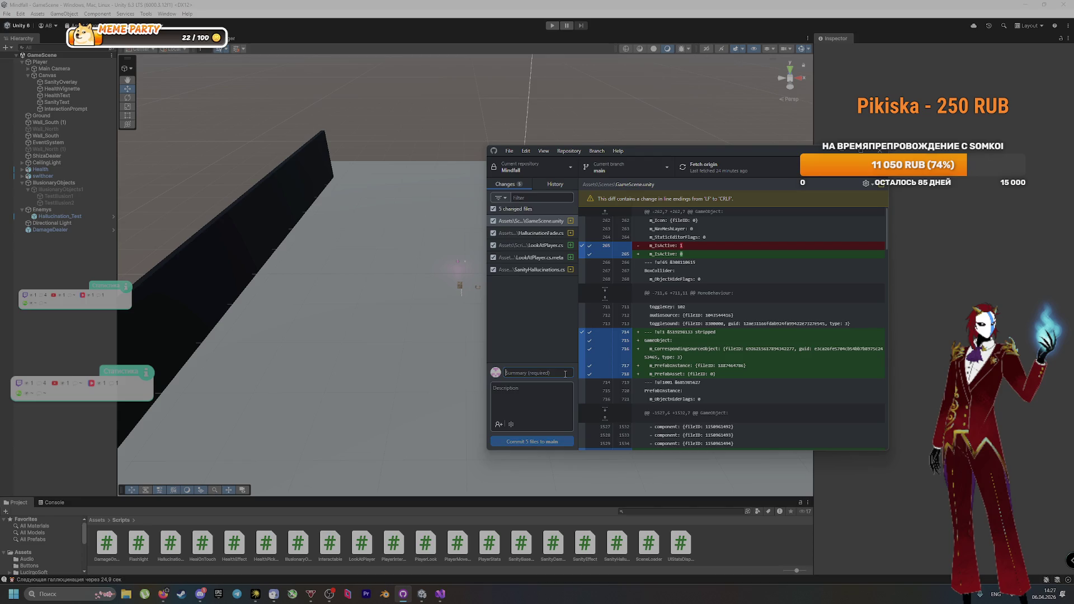
{"action": "key", "text": "alt+shift"}
{"action": "type", "text": "Сделали"}
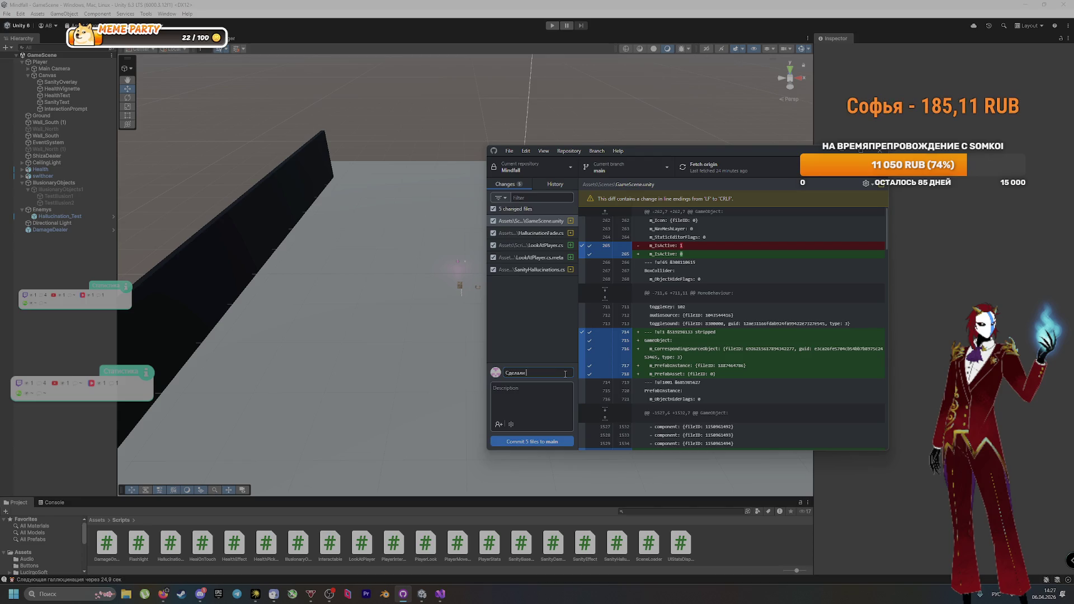
{"action": "type", "text": "лавн"}
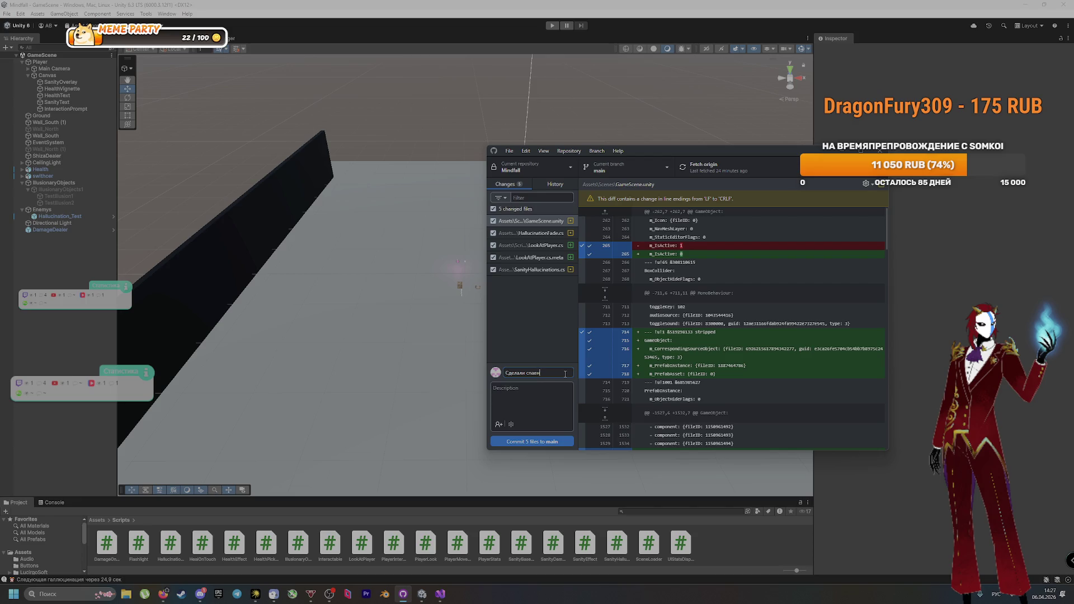
{"action": "type", "text": " раомный и нап"}
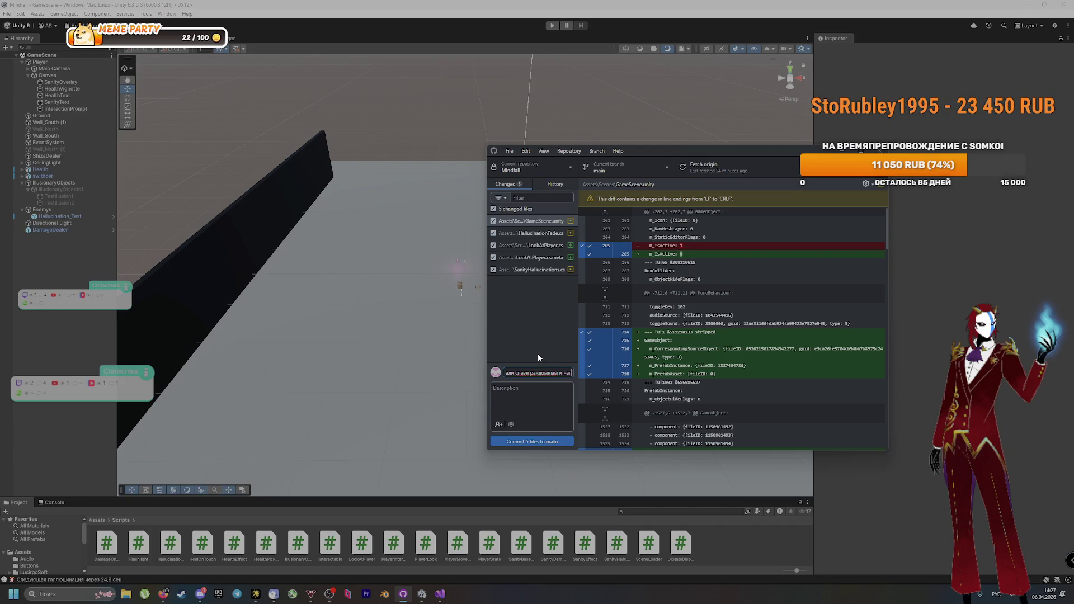
{"action": "type", "text": " уровне персонажа"}
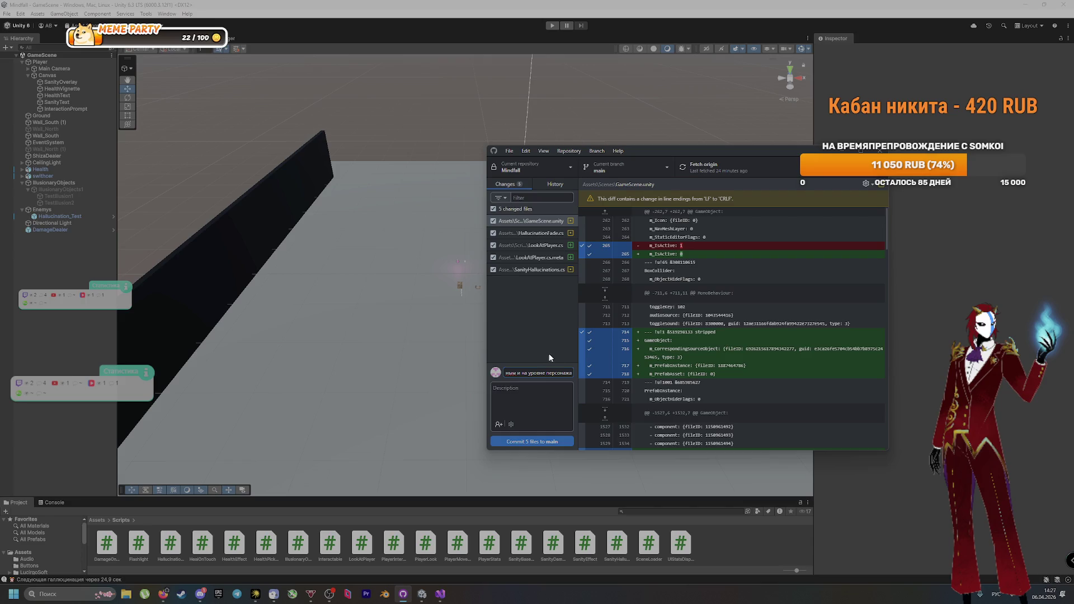
{"action": "left_click", "coordinate": [551, 441]}
{"action": "left_click", "coordinate": [720, 170]}
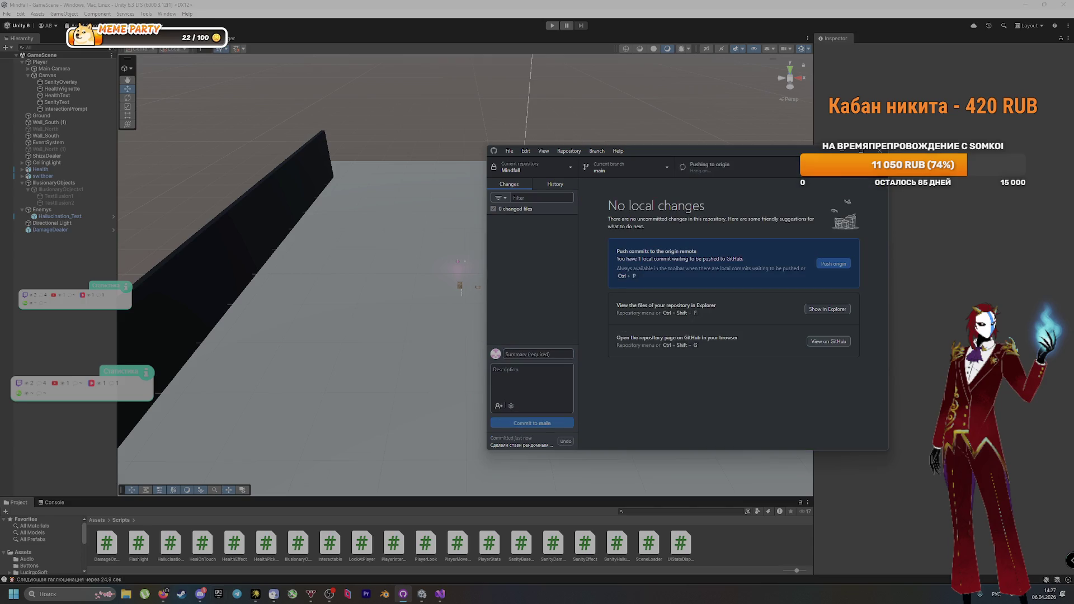
Step: Open the shared report .docx from the group chat, cancel its save dialog, and close the tab
{"action": "key", "text": "alt+Tab"}
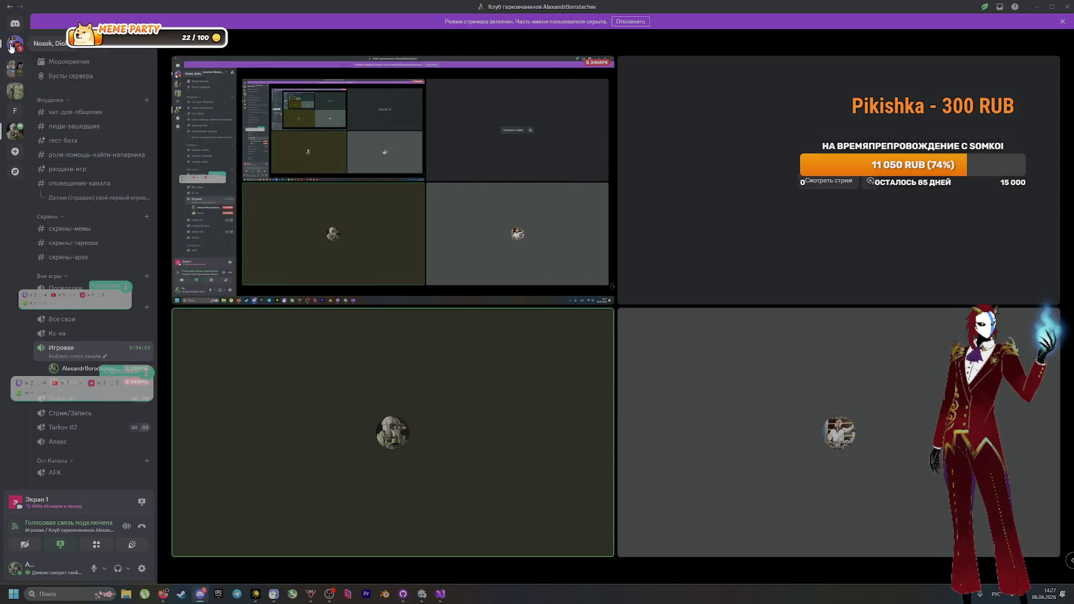
{"action": "left_click", "coordinate": [15, 44]}
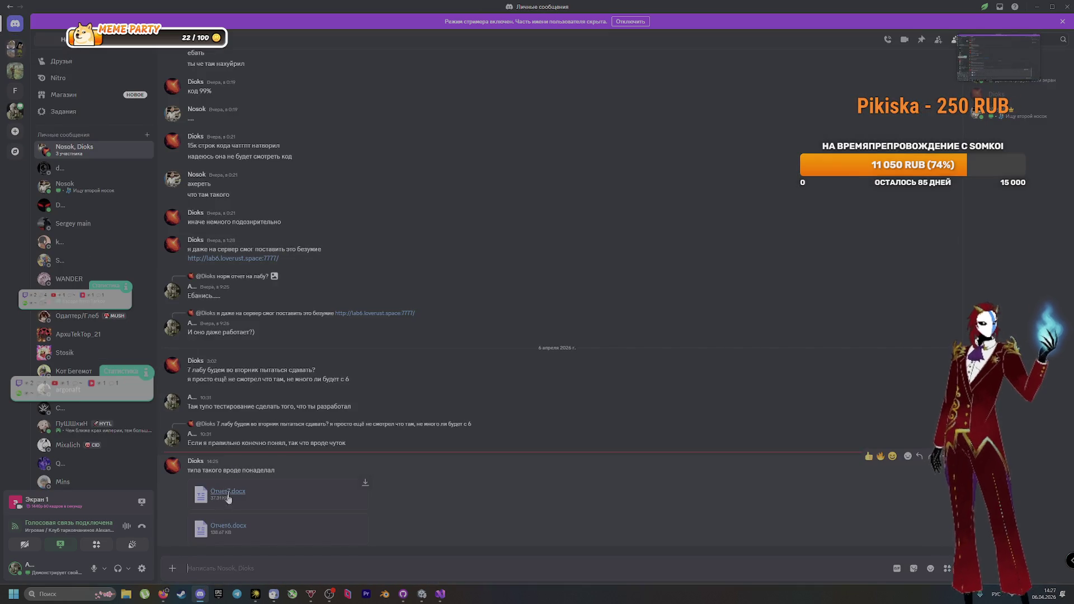
{"action": "left_click", "coordinate": [228, 526]}
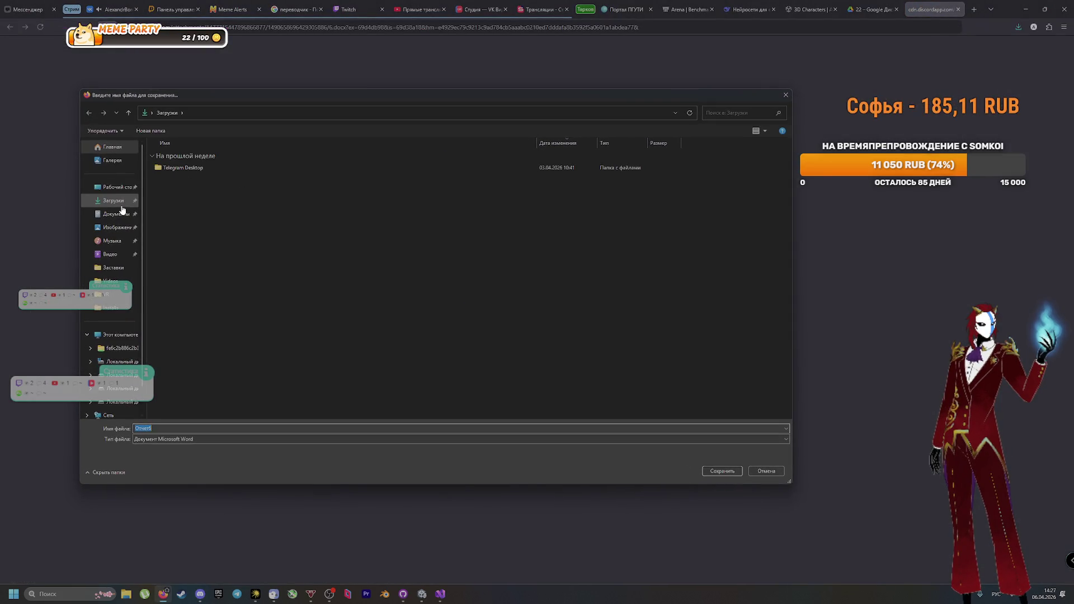
{"action": "left_click", "coordinate": [121, 204]}
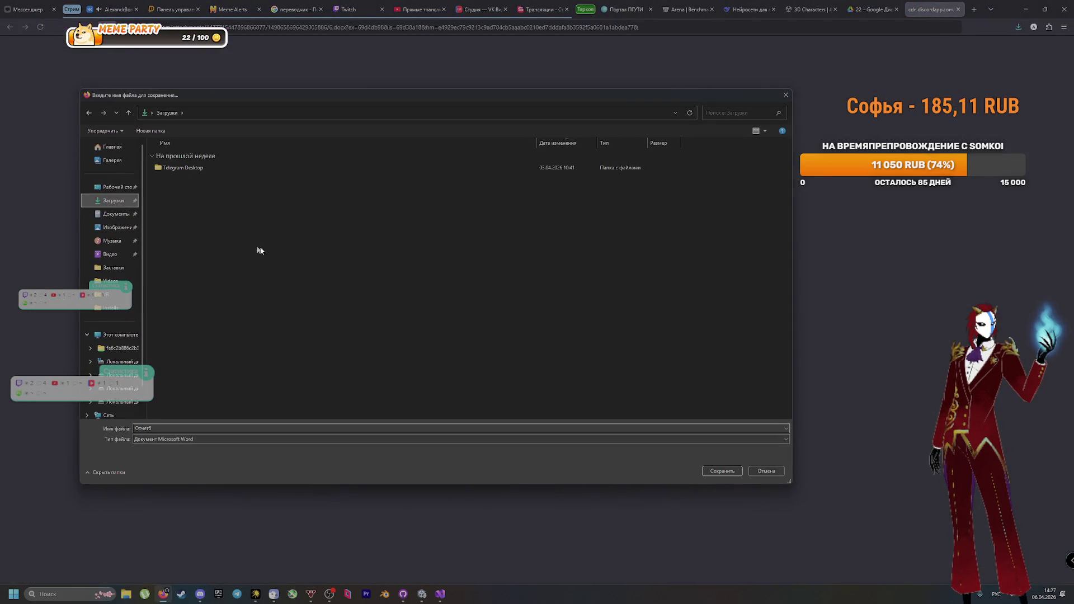
{"action": "left_click", "coordinate": [783, 94]}
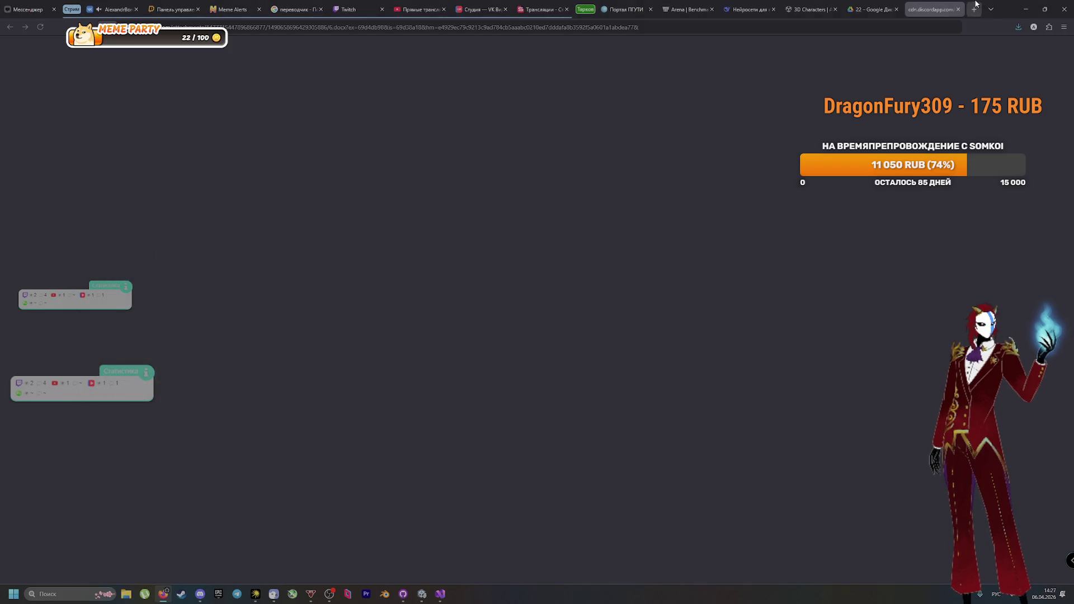
{"action": "left_click", "coordinate": [956, 10]}
Step: Return to the server's voice-channel stream view, then back to the Unity editor
{"action": "key", "text": "alt+Tab"}
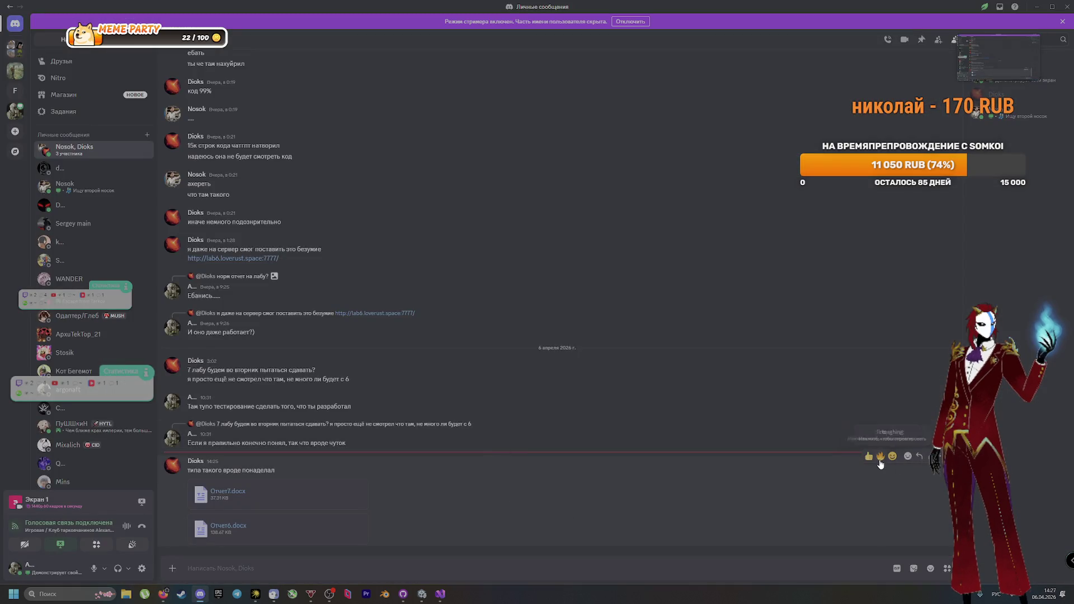
{"action": "left_click", "coordinate": [15, 110]}
{"action": "left_click", "coordinate": [422, 594]}
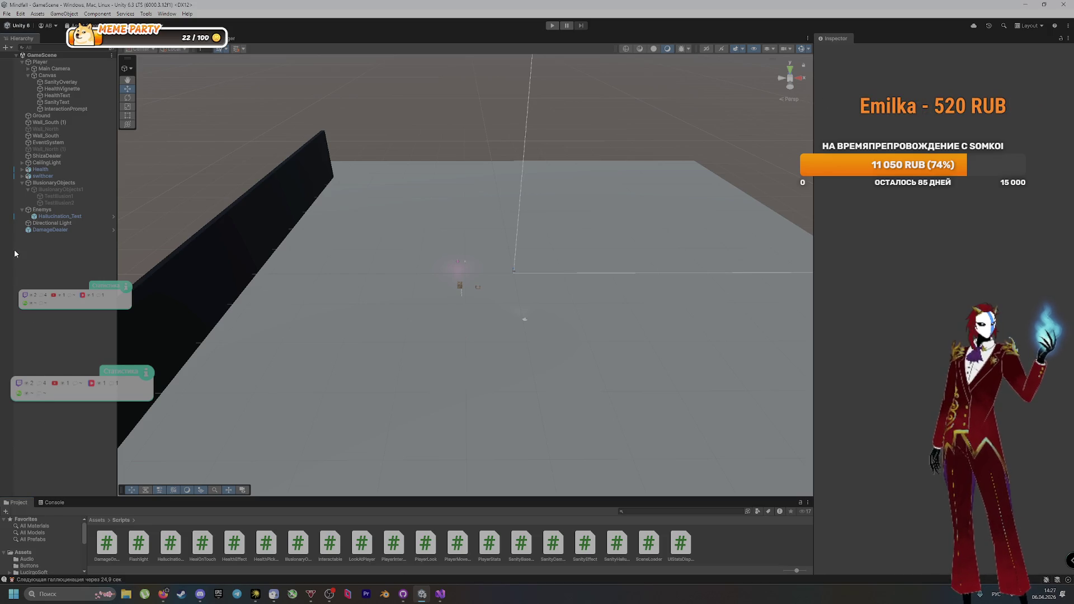
Step: Switch the OBS stream to the Перерыв scene showing the 'Нужен перерыв' break screen
{"action": "left_click", "coordinate": [329, 594]}
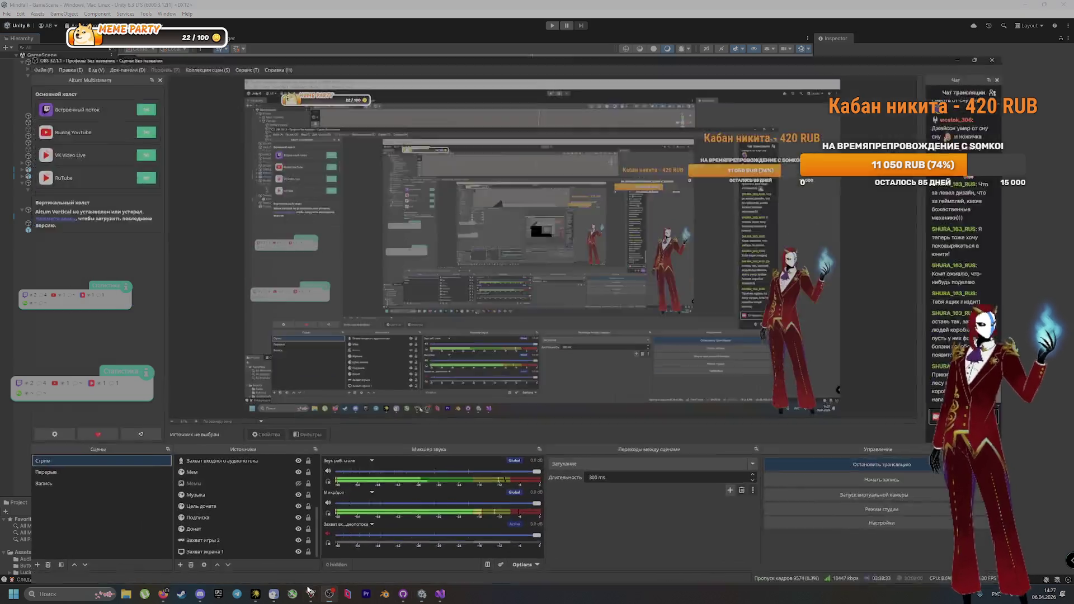
{"action": "left_click", "coordinate": [31, 460]}
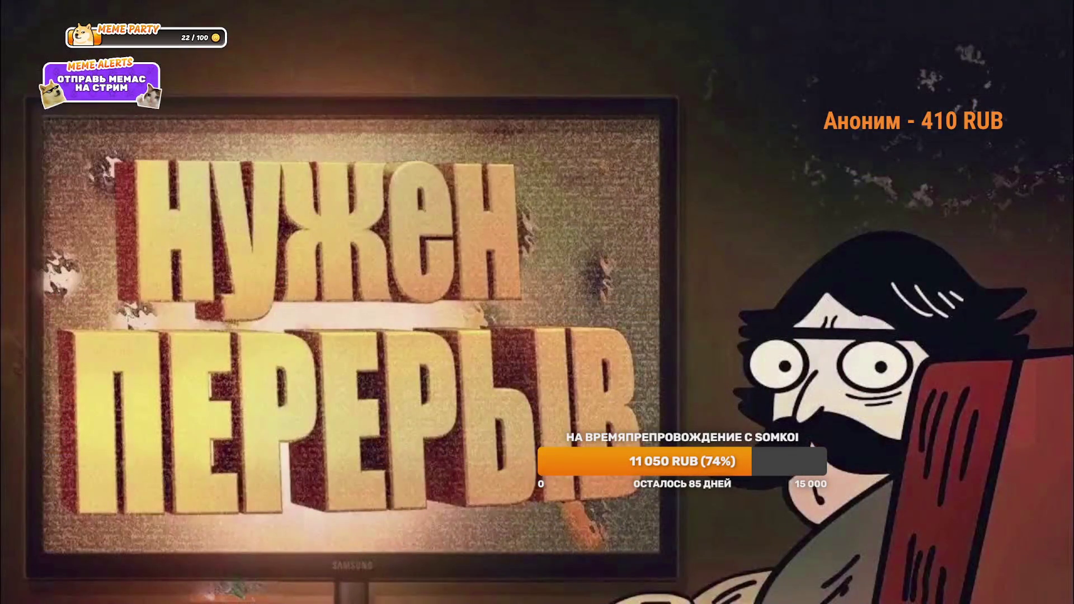
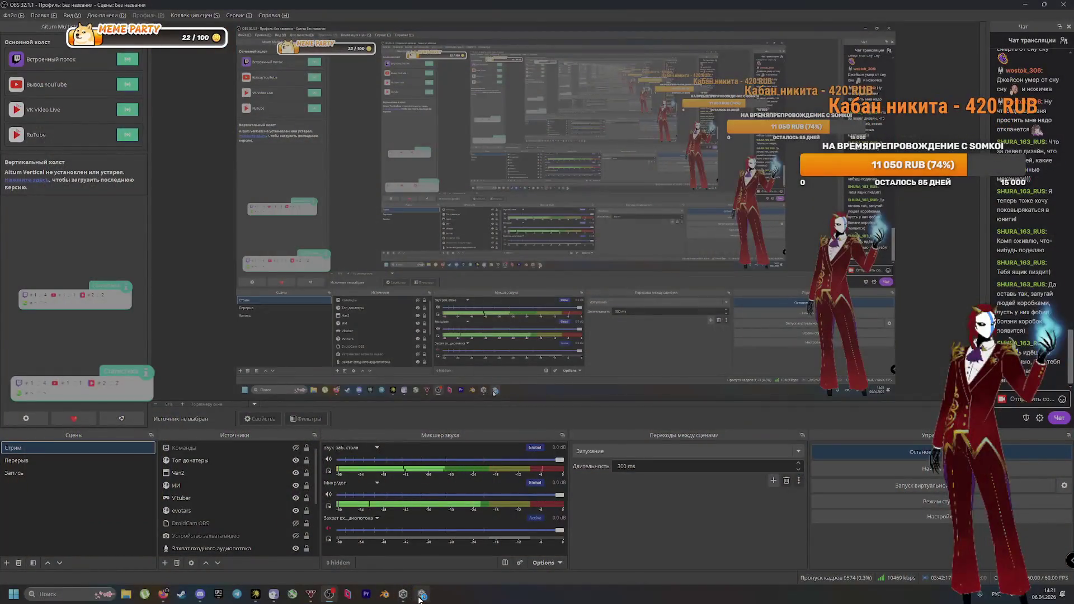
Step: Leave the OBS break screen and bring the Unity editor with the game scene to the front
{"action": "left_click", "coordinate": [423, 593]}
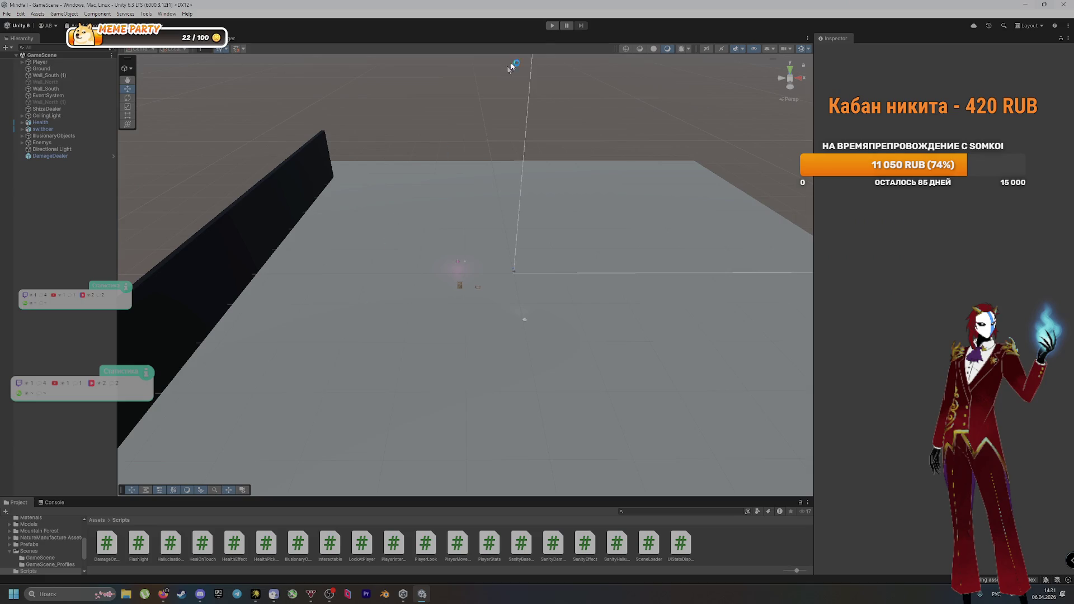
Step: Enter play mode and walk the player up to the crate and around it
{"action": "left_click", "coordinate": [552, 25]}
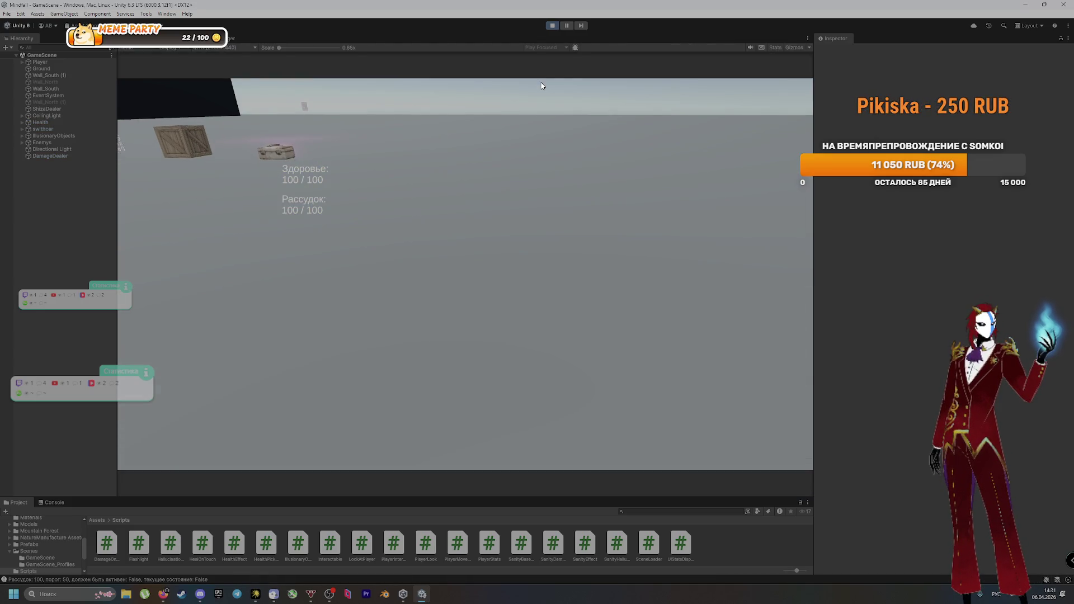
{"action": "left_click", "coordinate": [541, 86]}
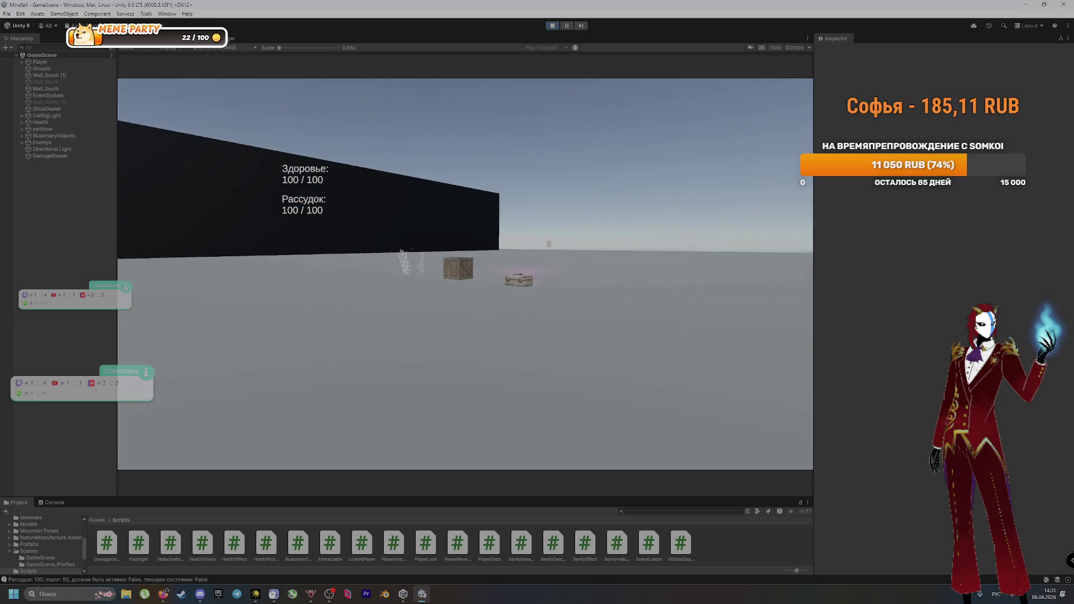
{"action": "key", "text": "w"}
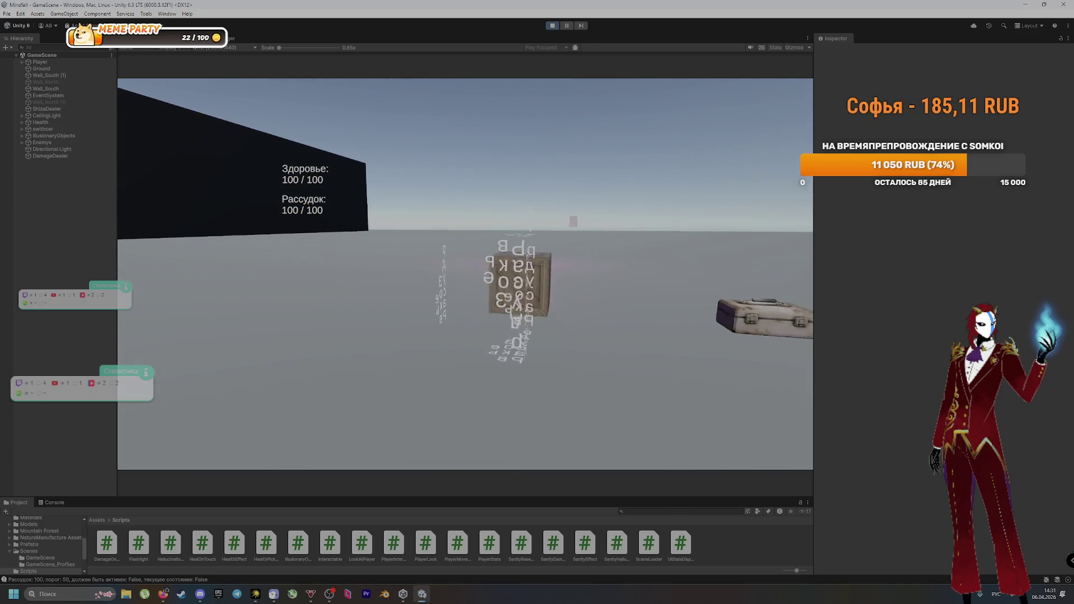
{"action": "key", "text": "w"}
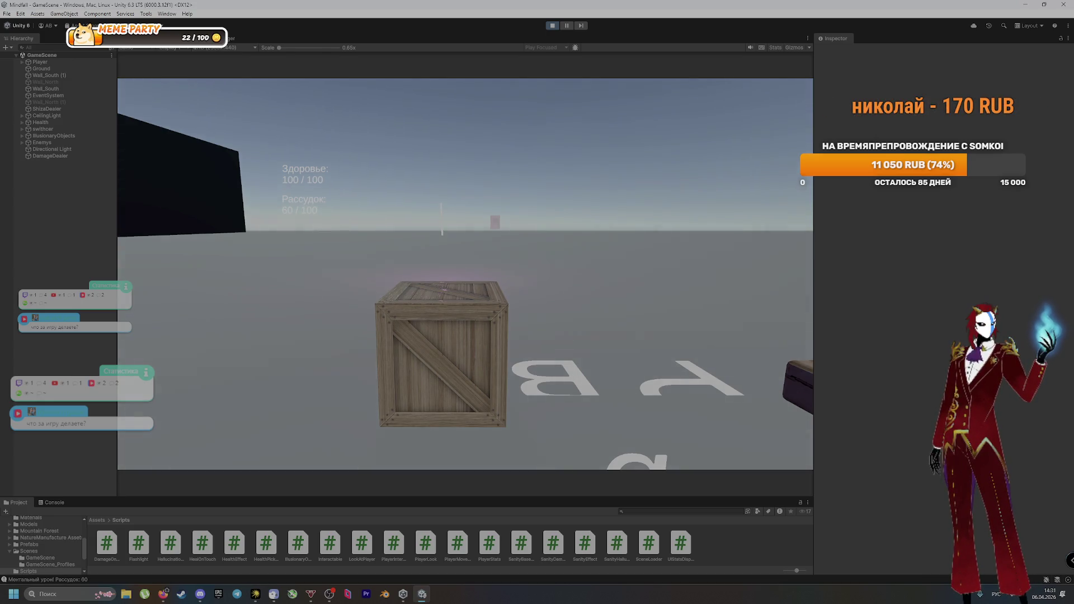
{"action": "key", "text": "s"}
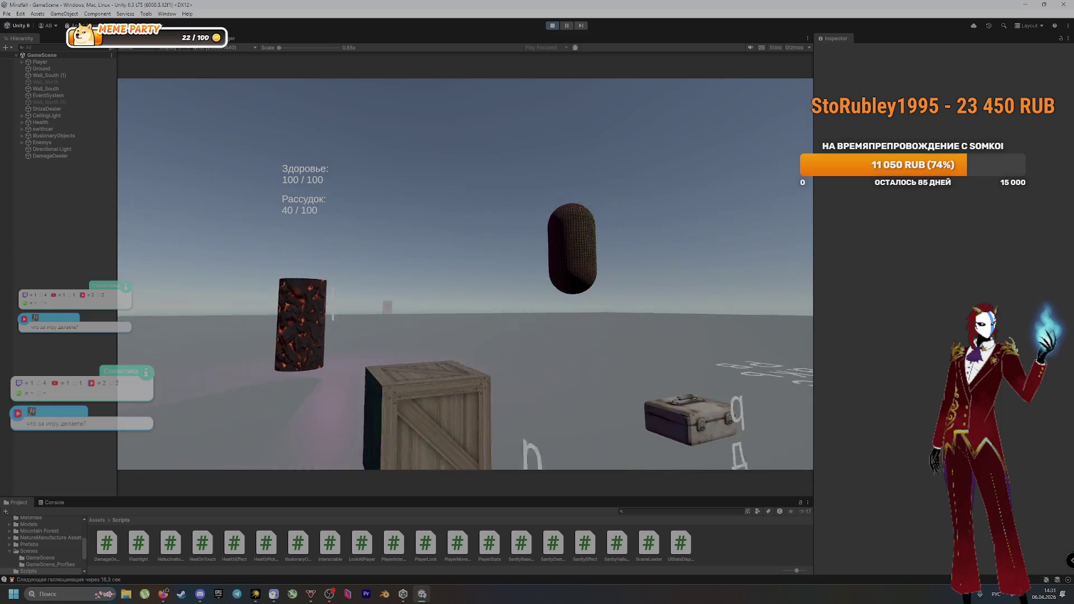
{"action": "key", "text": "w"}
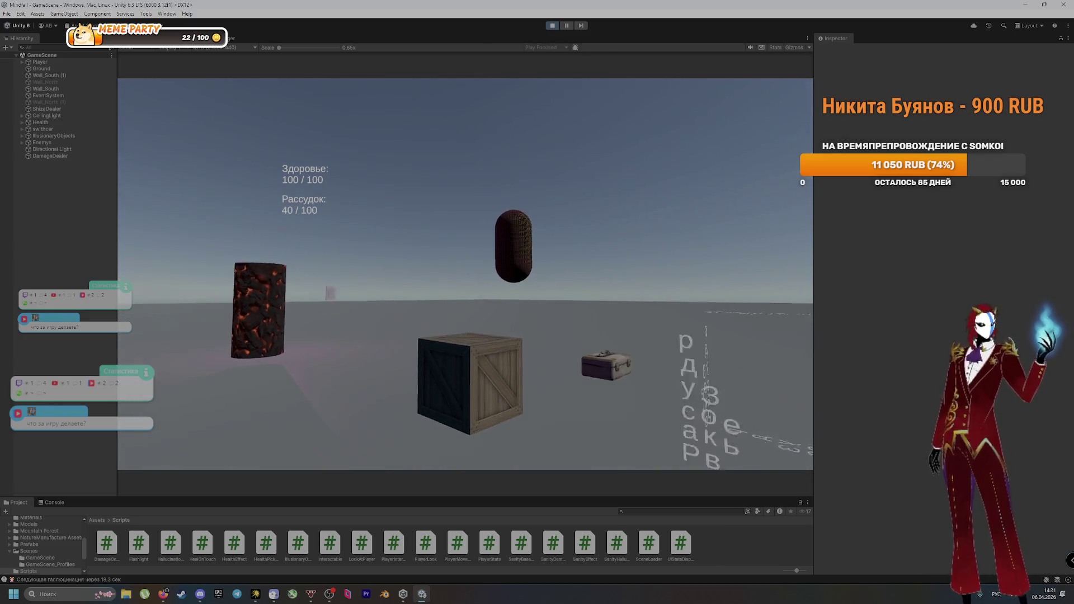
{"action": "key", "text": "d"}
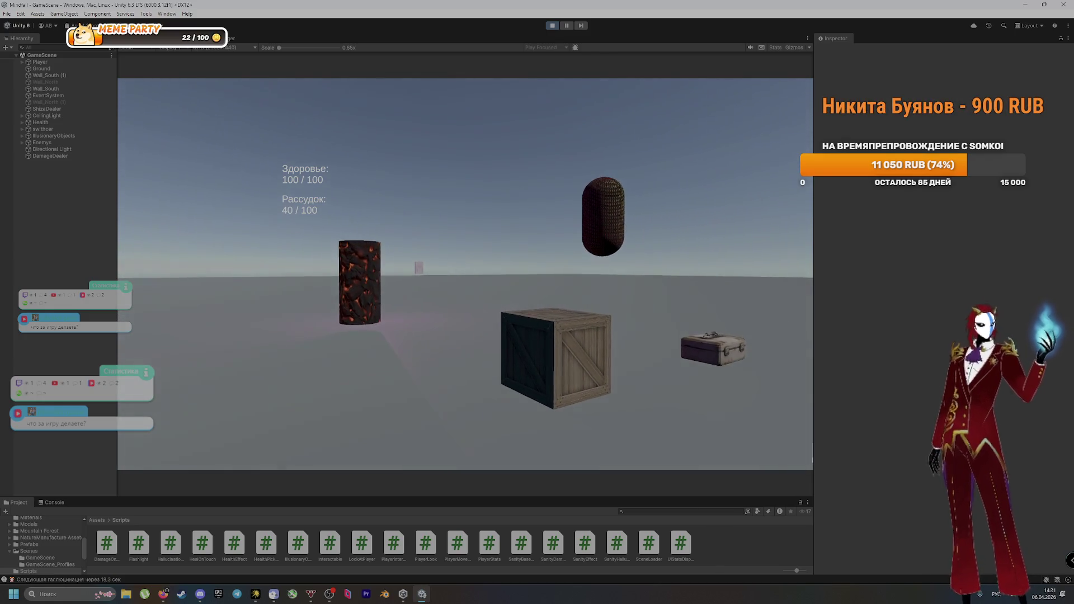
{"action": "key", "text": "s"}
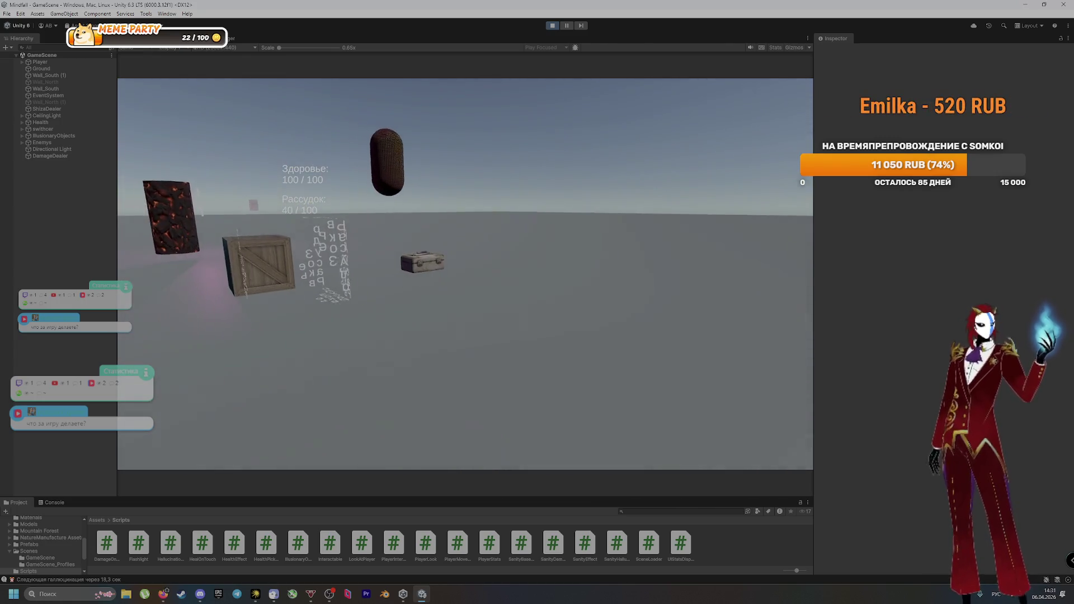
Step: Walk to the lava pillar and look around until hallucinations appear and sanity reaches 30/100
{"action": "key", "text": "w"}
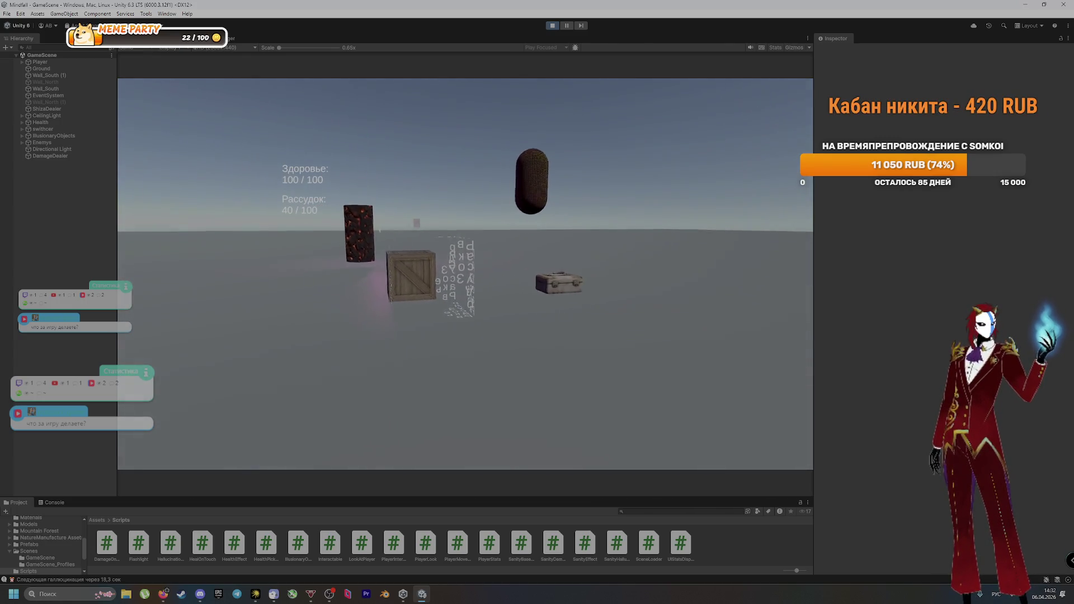
{"action": "key", "text": "w"}
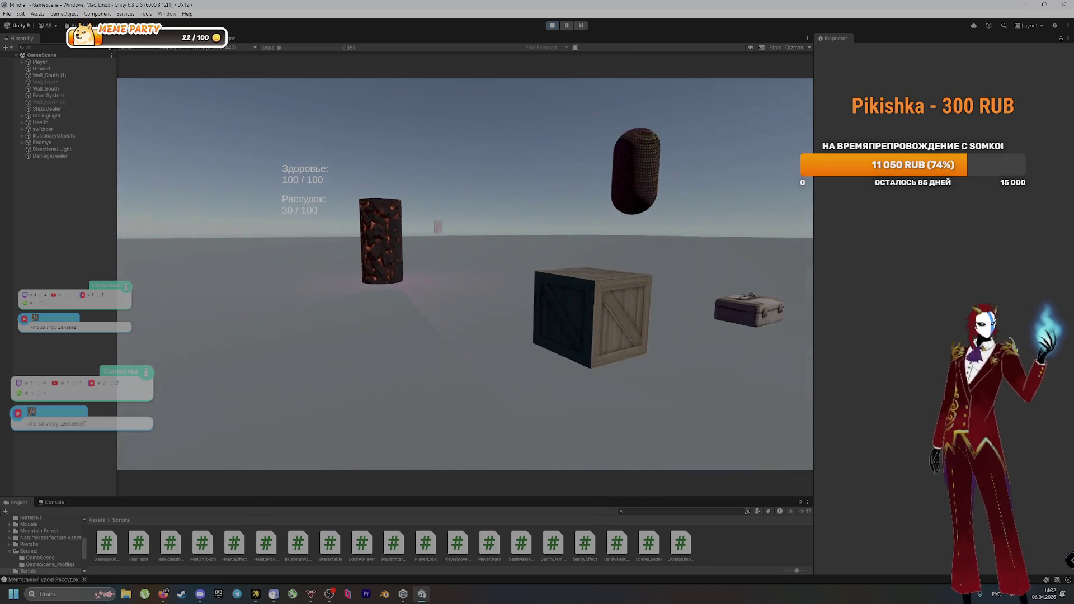
{"action": "key", "text": "s"}
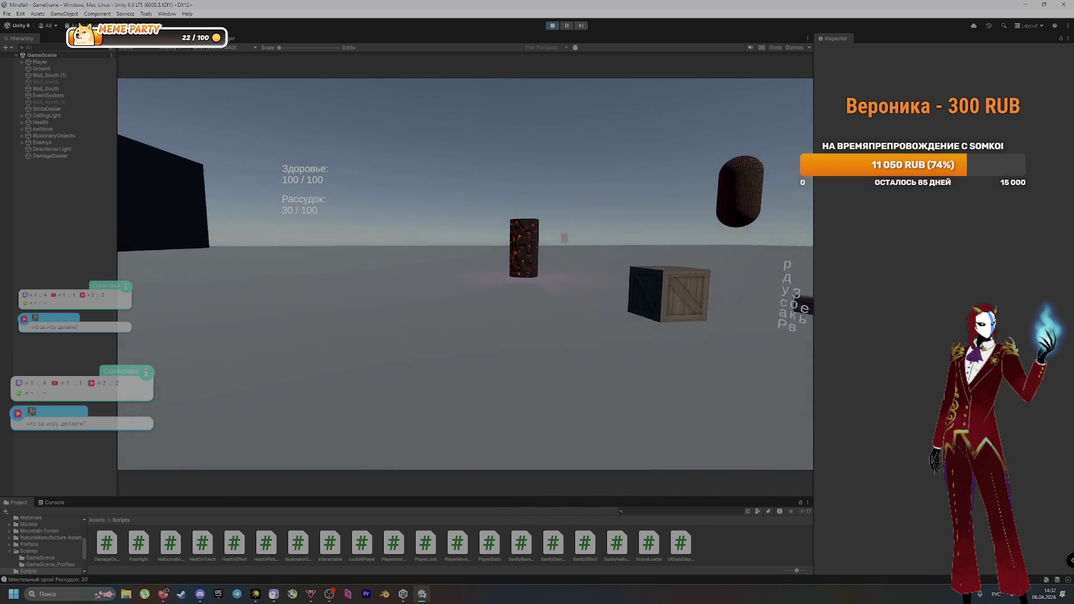
{"action": "key", "text": "s"}
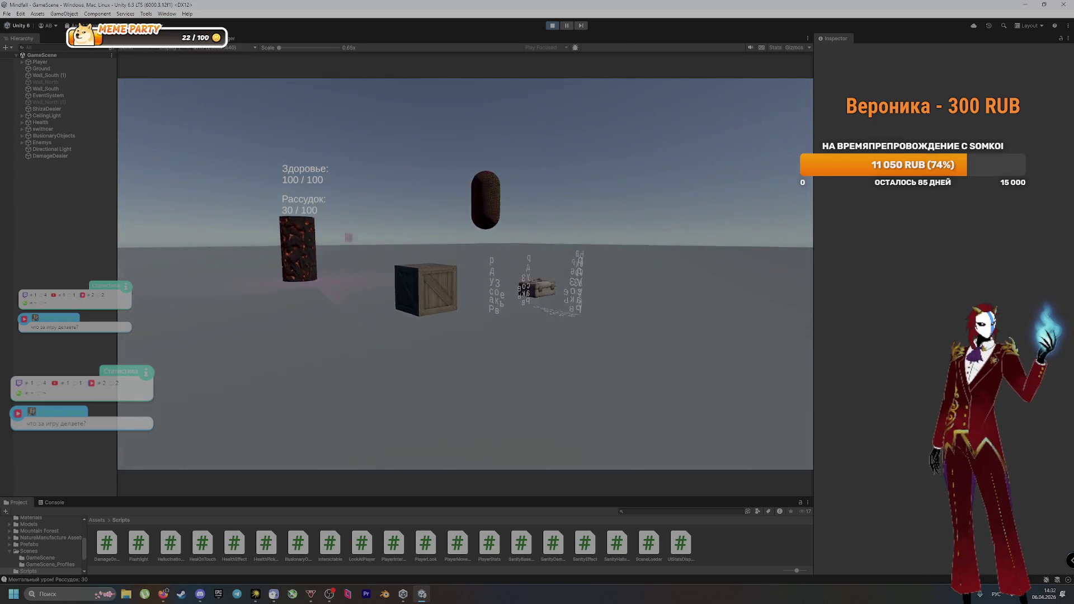
{"action": "key", "text": "d"}
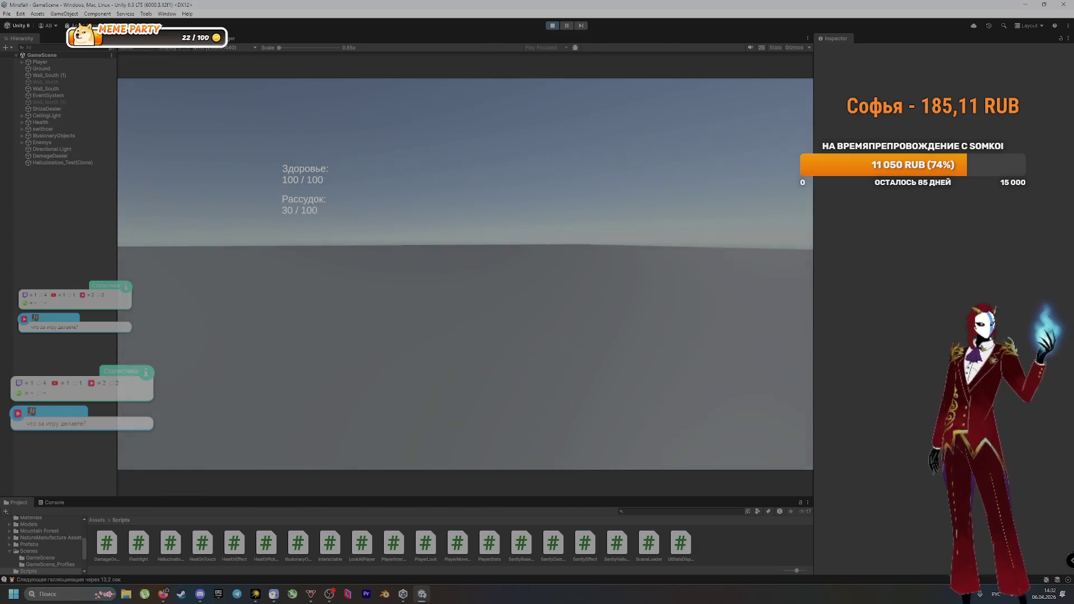
{"action": "key", "text": "a"}
{"action": "key", "text": "a"}
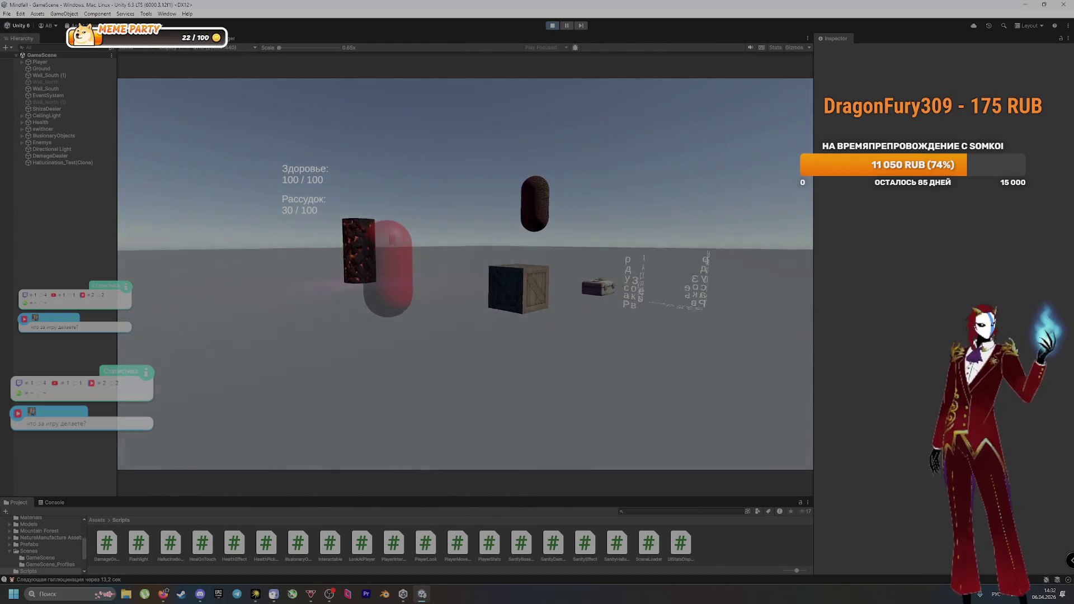
{"action": "key", "text": "super"}
{"action": "left_click", "coordinate": [49, 538]}
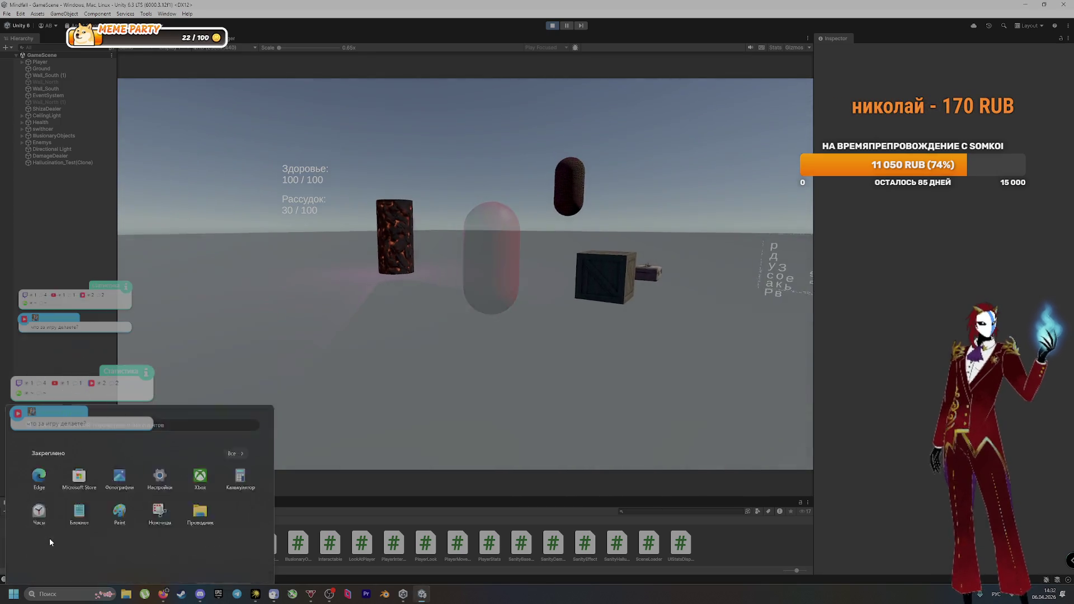
Step: Enlarge the Project panel and browse all prefabs, materials and models in the project
{"action": "scroll", "coordinate": [46, 537], "scroll_direction": "up", "scroll_amount": 5}
{"action": "left_click", "coordinate": [39, 539]}
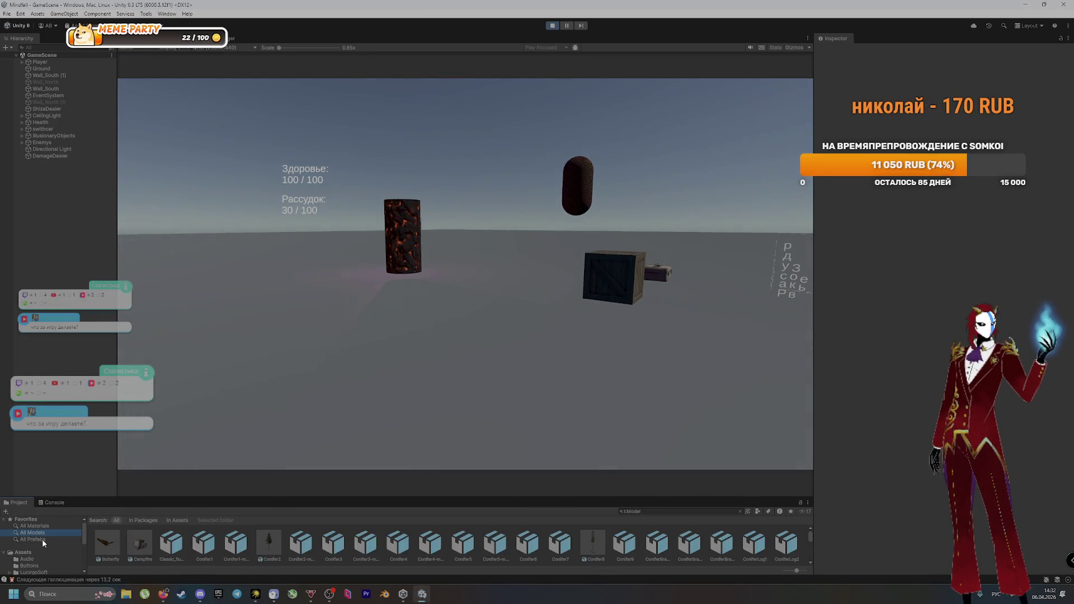
{"action": "scroll", "coordinate": [455, 553], "scroll_direction": "down", "scroll_amount": 10}
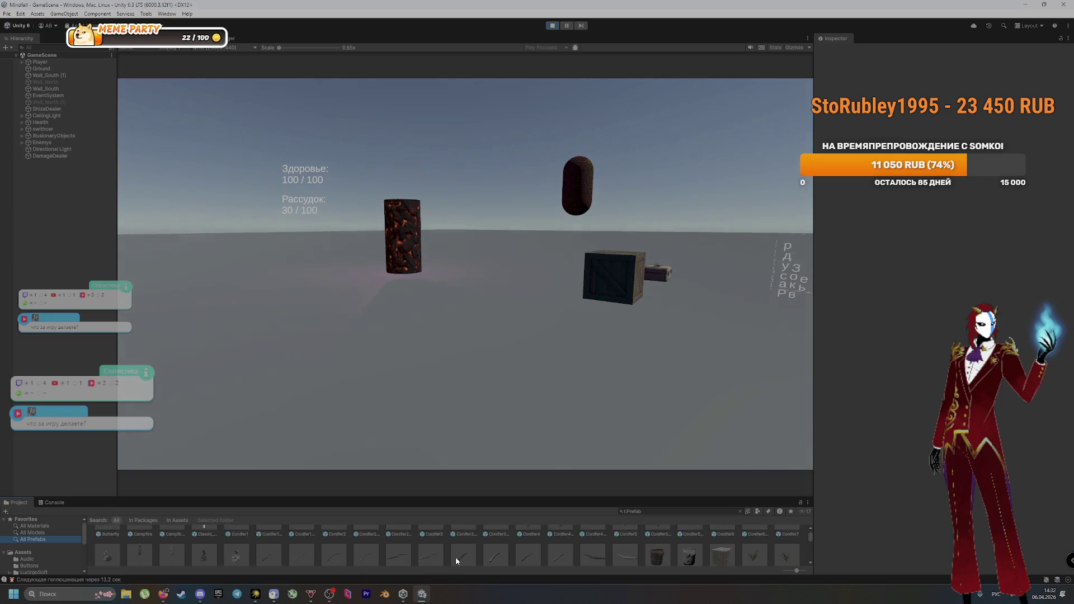
{"action": "scroll", "coordinate": [471, 549], "scroll_direction": "down", "scroll_amount": 5}
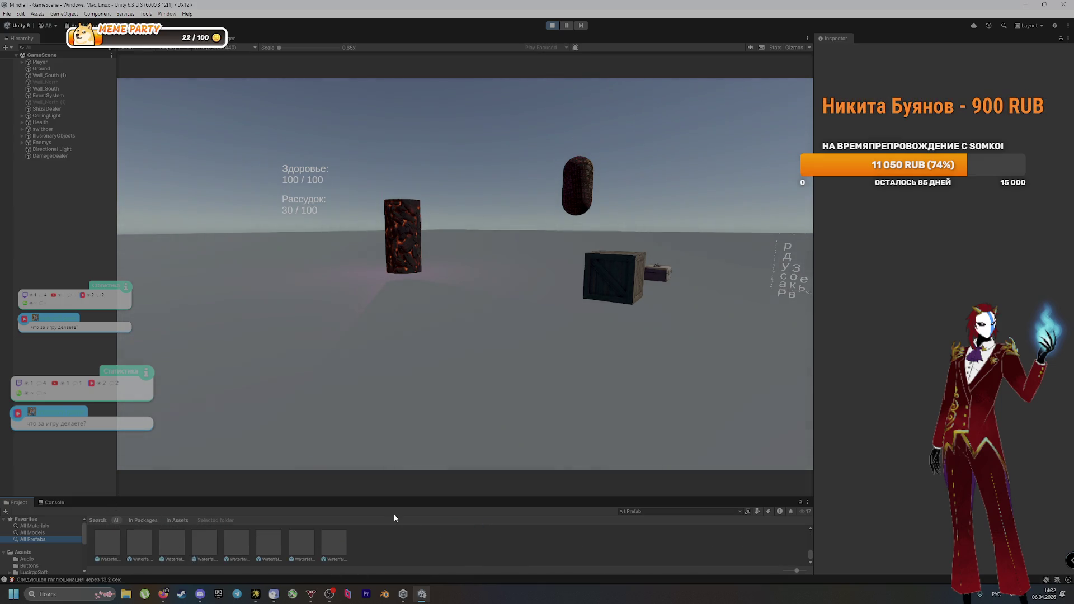
{"action": "left_click_drag", "start_coordinate": [381, 496], "coordinate": [381, 452]}
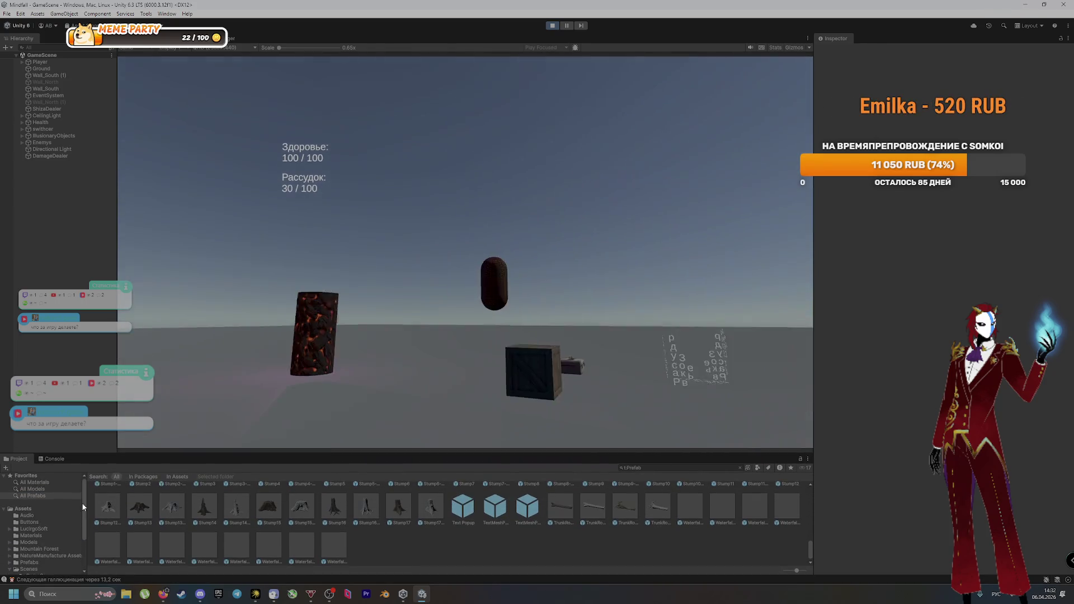
{"action": "left_click", "coordinate": [47, 483]}
{"action": "left_click", "coordinate": [46, 488]}
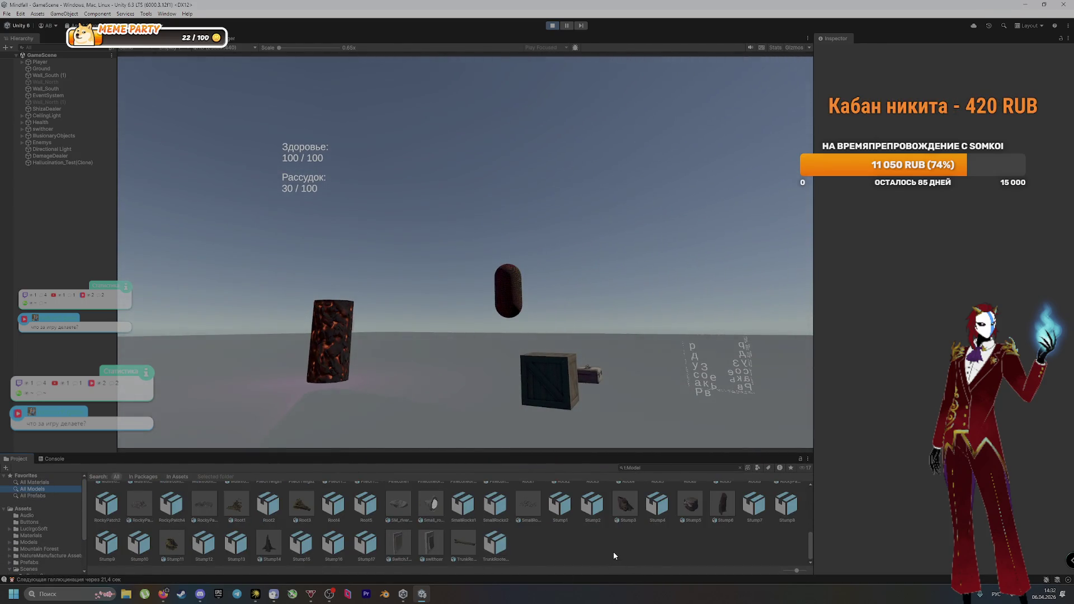
{"action": "scroll", "coordinate": [615, 542], "scroll_direction": "up", "scroll_amount": 2}
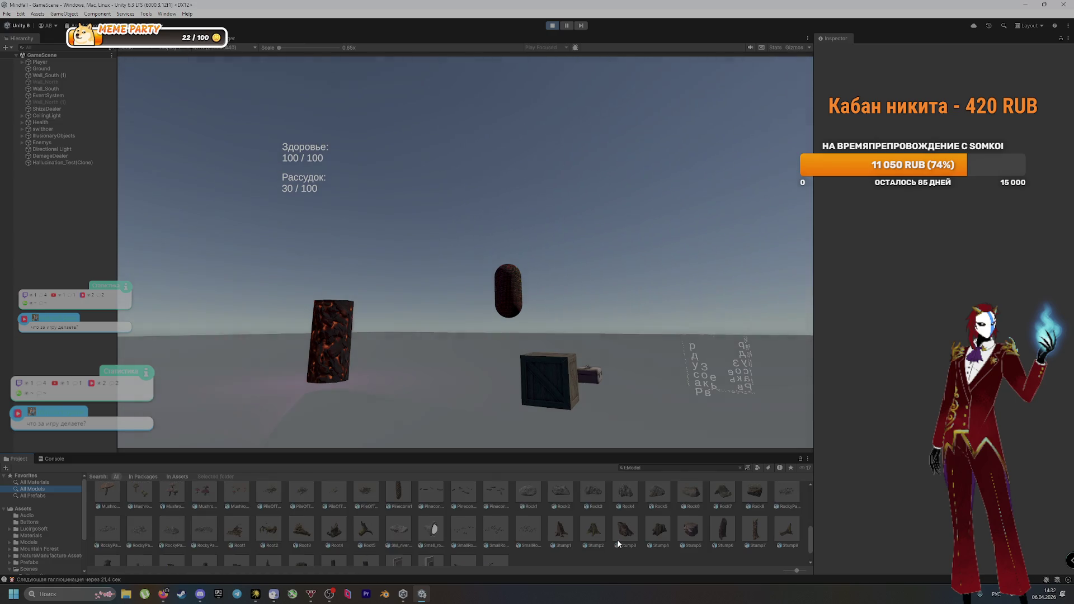
{"action": "scroll", "coordinate": [617, 536], "scroll_direction": "up", "scroll_amount": 5}
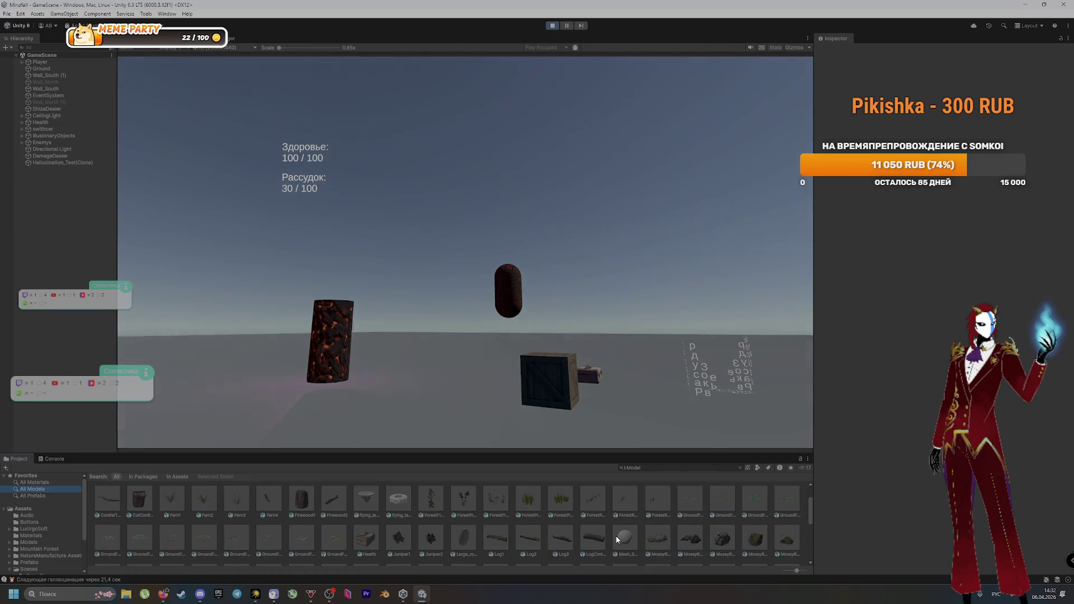
{"action": "scroll", "coordinate": [563, 518], "scroll_direction": "down", "scroll_amount": 7}
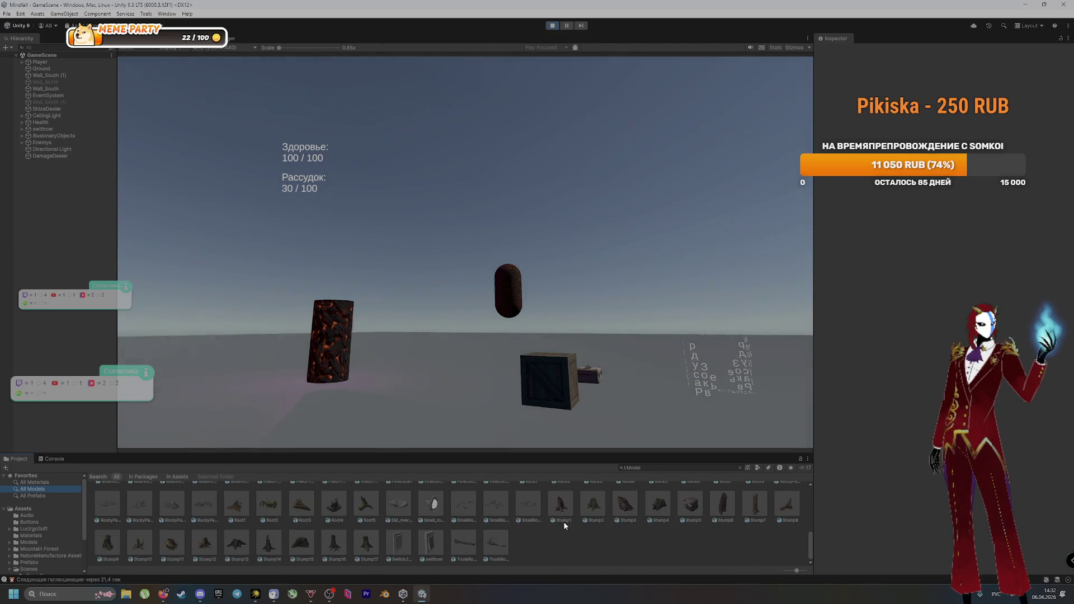
{"action": "scroll", "coordinate": [564, 524], "scroll_direction": "up", "scroll_amount": 2}
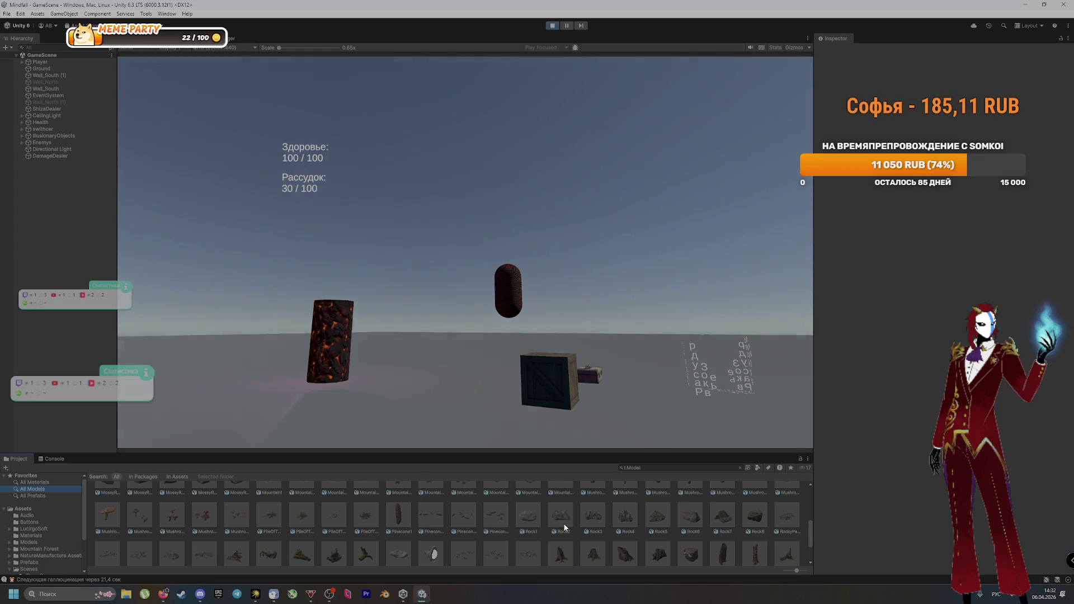
{"action": "scroll", "coordinate": [562, 523], "scroll_direction": "up", "scroll_amount": 1}
{"action": "scroll", "coordinate": [563, 522], "scroll_direction": "up", "scroll_amount": 1}
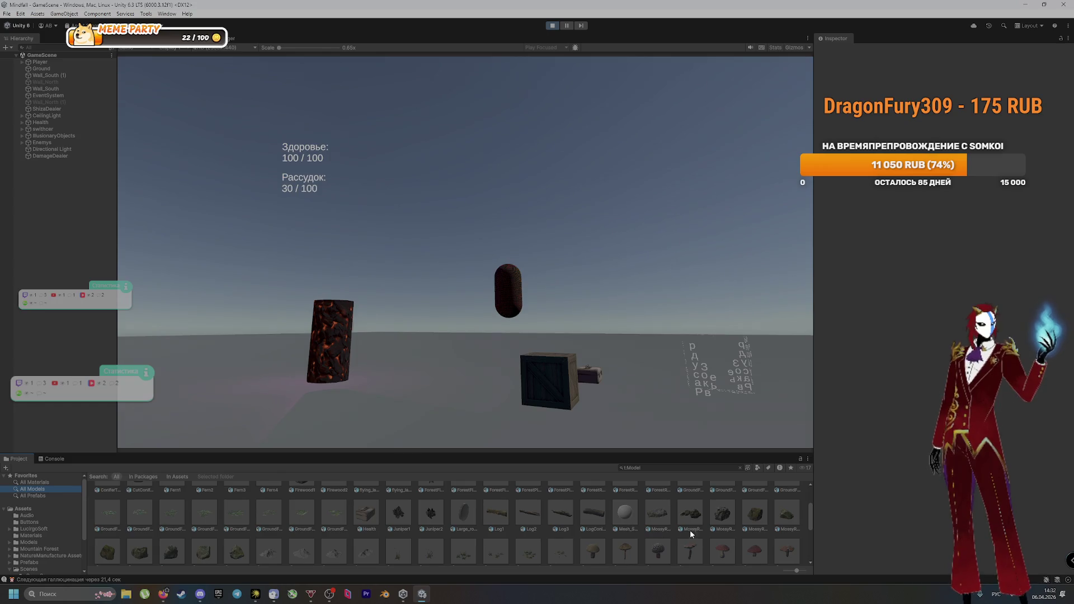
{"action": "scroll", "coordinate": [690, 529], "scroll_direction": "up", "scroll_amount": 1}
{"action": "scroll", "coordinate": [664, 529], "scroll_direction": "up", "scroll_amount": 1}
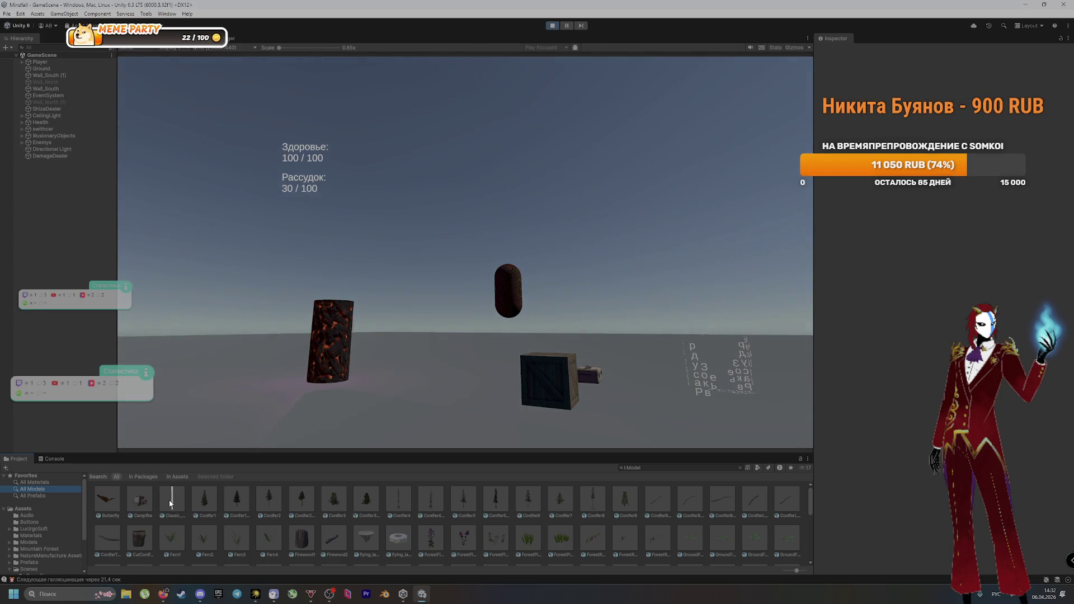
Step: Go Live with the entire screen (Screen 1) in the Discord call, then return to Unity
{"action": "left_click", "coordinate": [199, 594]}
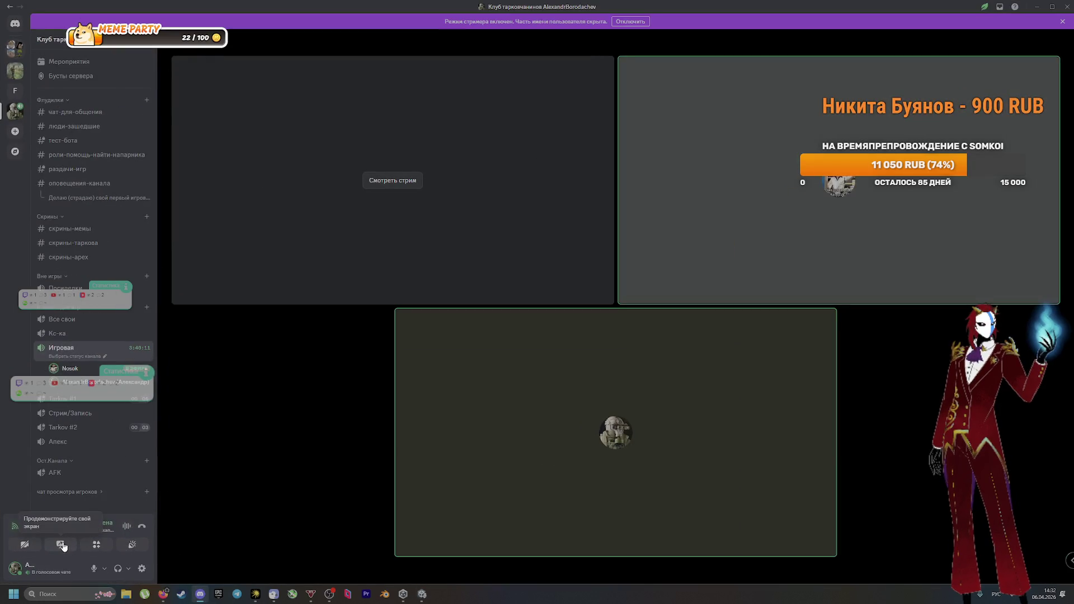
{"action": "left_click", "coordinate": [63, 545]}
{"action": "left_click", "coordinate": [541, 155]}
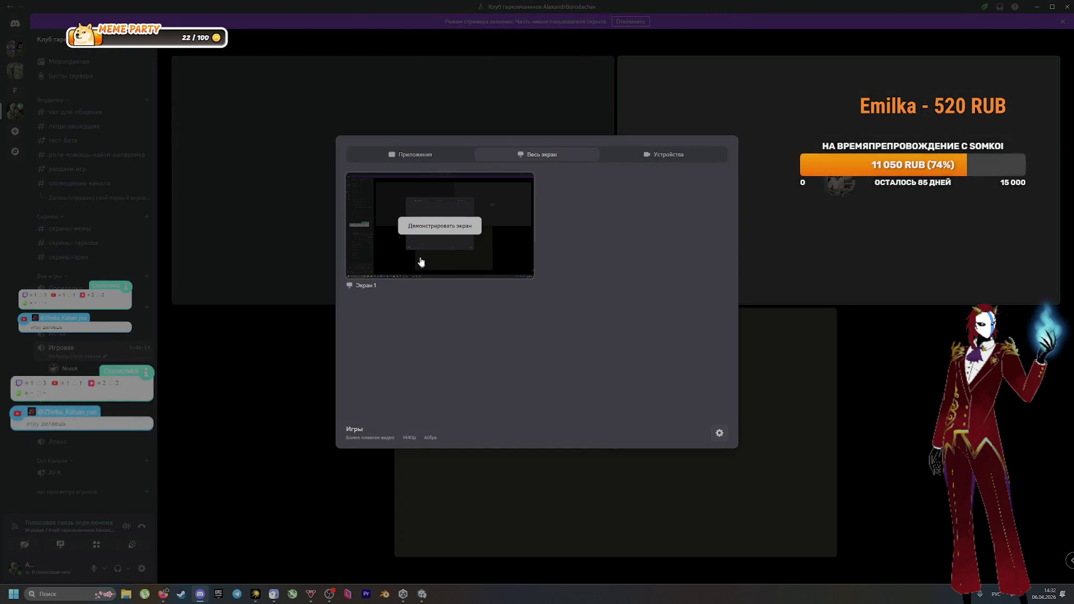
{"action": "left_click", "coordinate": [420, 259]}
{"action": "left_click", "coordinate": [422, 594]}
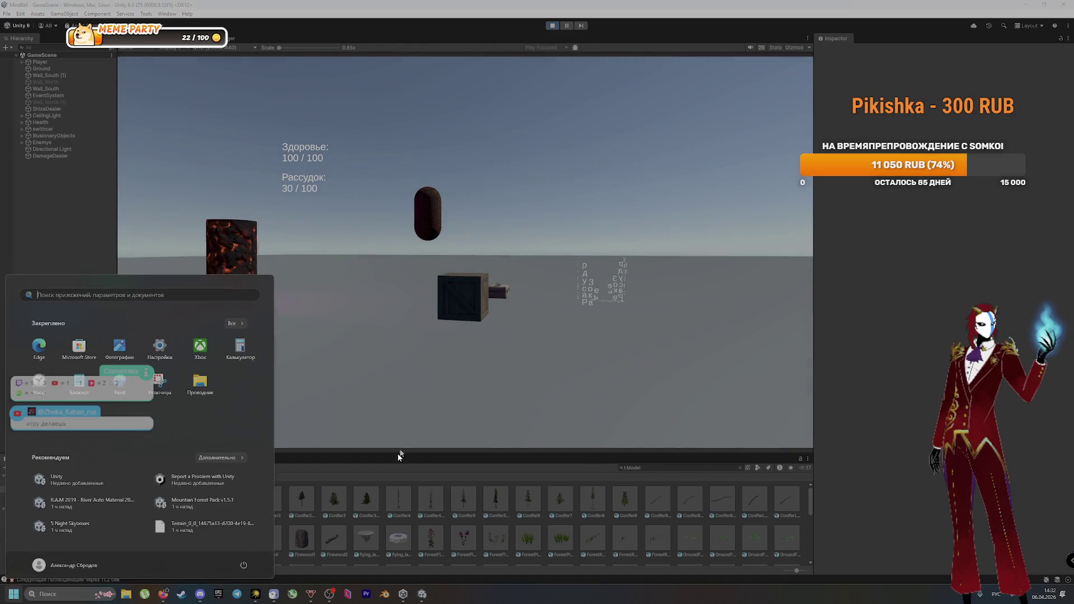
Step: Inspect the Classic_fluorescent_lamp model's import settings, then show the Models folder
{"action": "scroll", "coordinate": [479, 519], "scroll_direction": "down", "scroll_amount": 5}
{"action": "scroll", "coordinate": [479, 519], "scroll_direction": "down", "scroll_amount": 3}
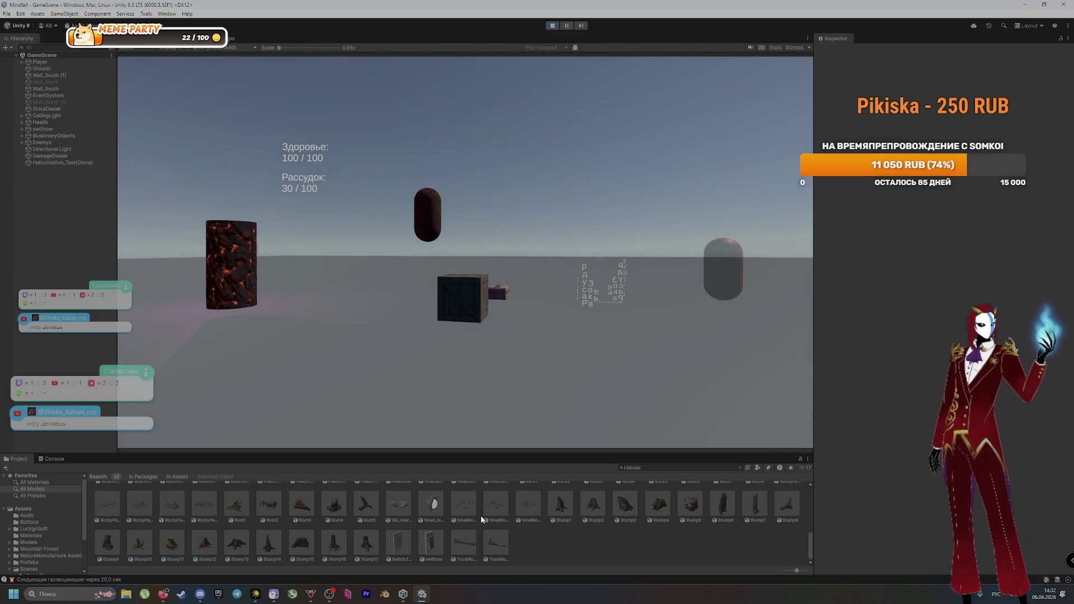
{"action": "scroll", "coordinate": [474, 510], "scroll_direction": "up", "scroll_amount": 3}
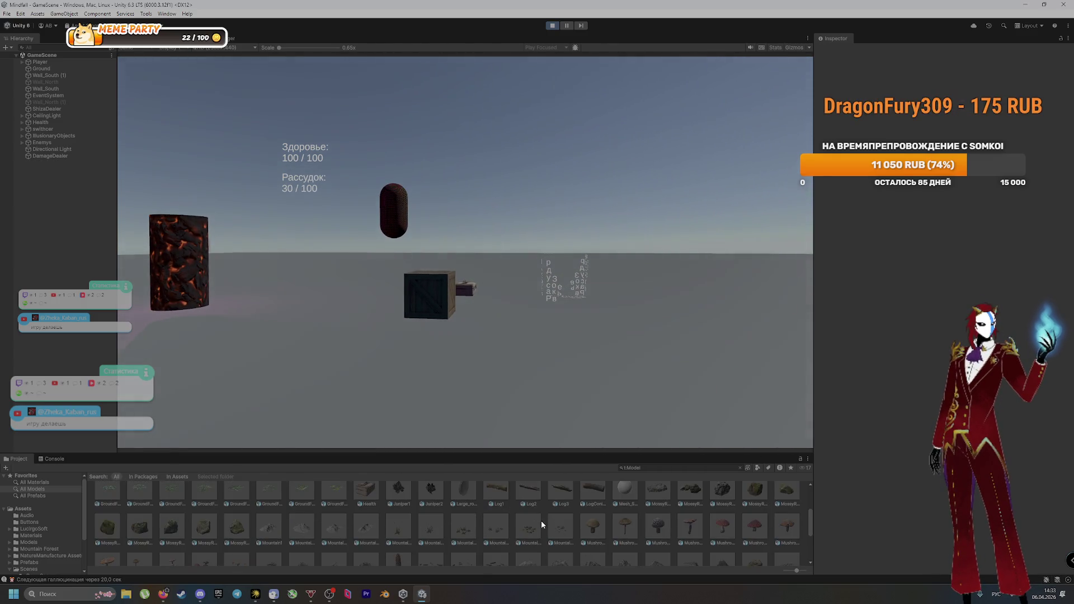
{"action": "scroll", "coordinate": [541, 520], "scroll_direction": "up", "scroll_amount": 1}
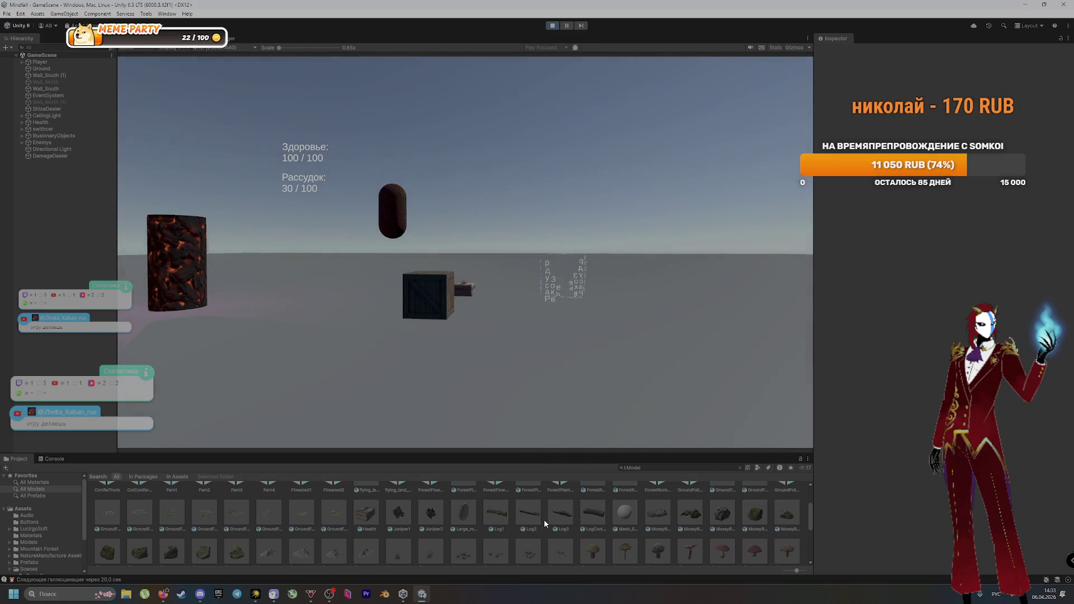
{"action": "scroll", "coordinate": [544, 522], "scroll_direction": "up", "scroll_amount": 2}
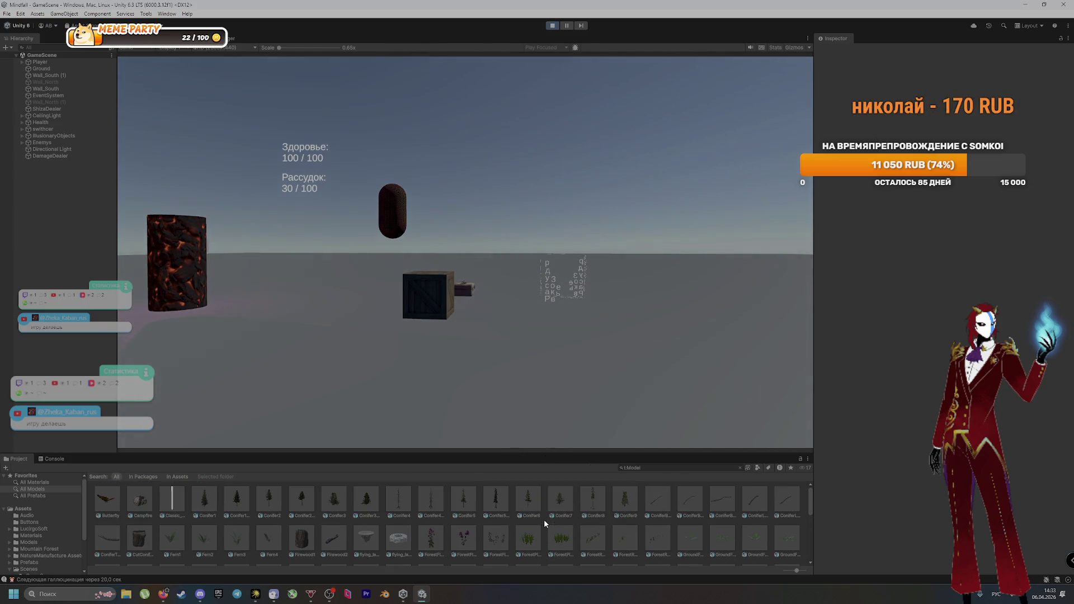
{"action": "left_click", "coordinate": [166, 501]}
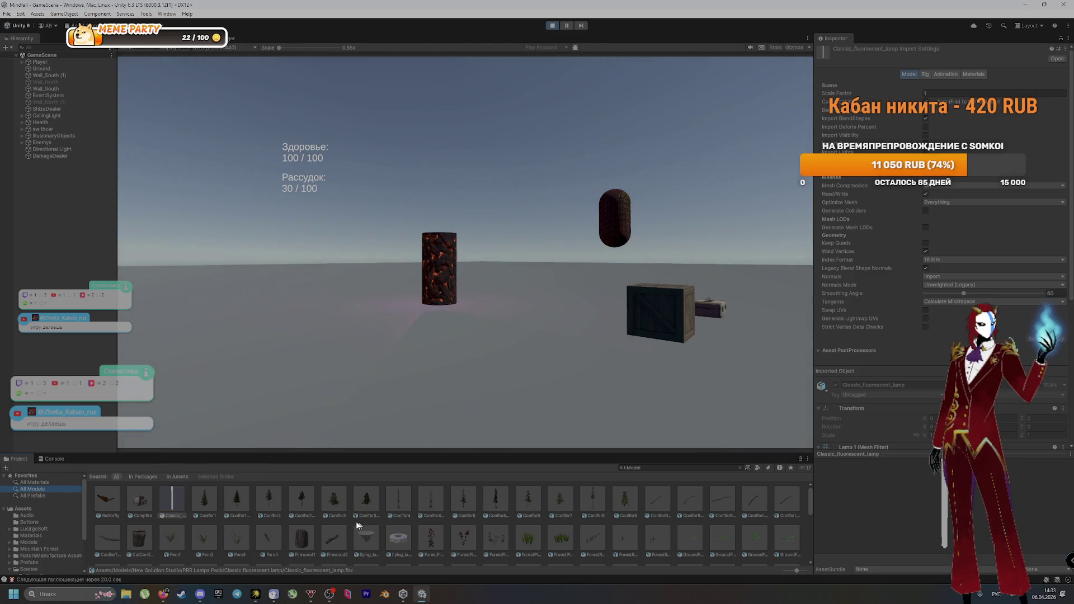
{"action": "left_click", "coordinate": [39, 542]}
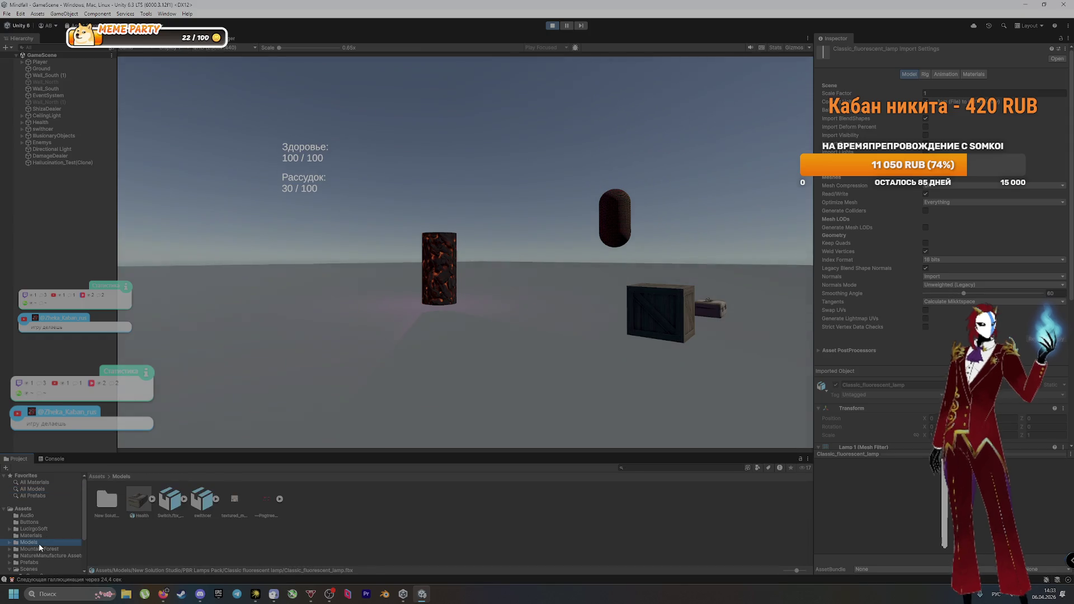
Step: Browse New Solution Studio > PBR Lamps Pack lamp subfolders, then return to Assets
{"action": "double_click", "coordinate": [105, 501]}
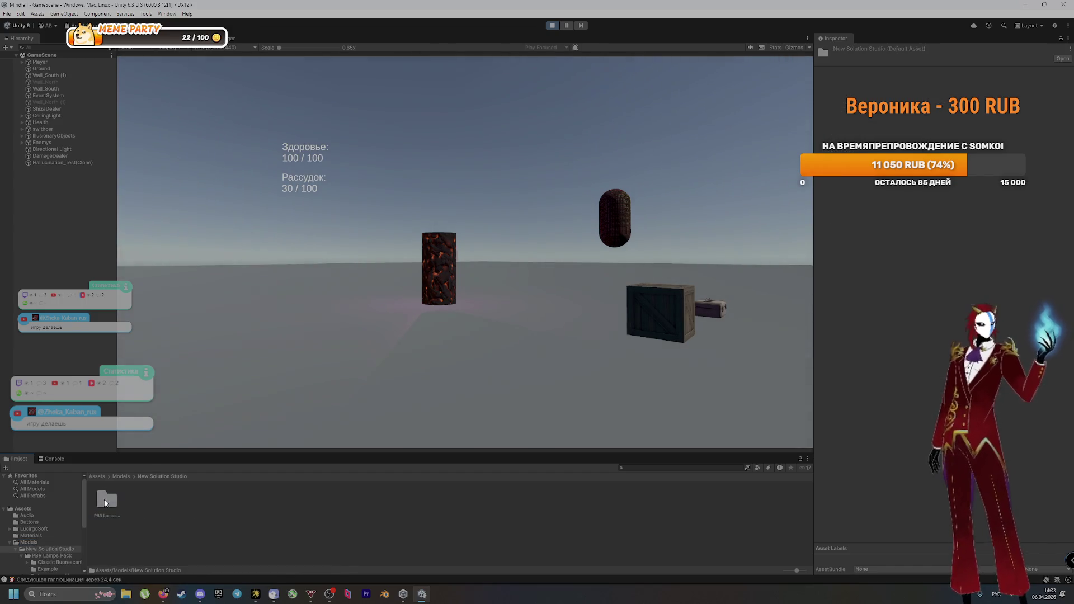
{"action": "double_click", "coordinate": [101, 505]}
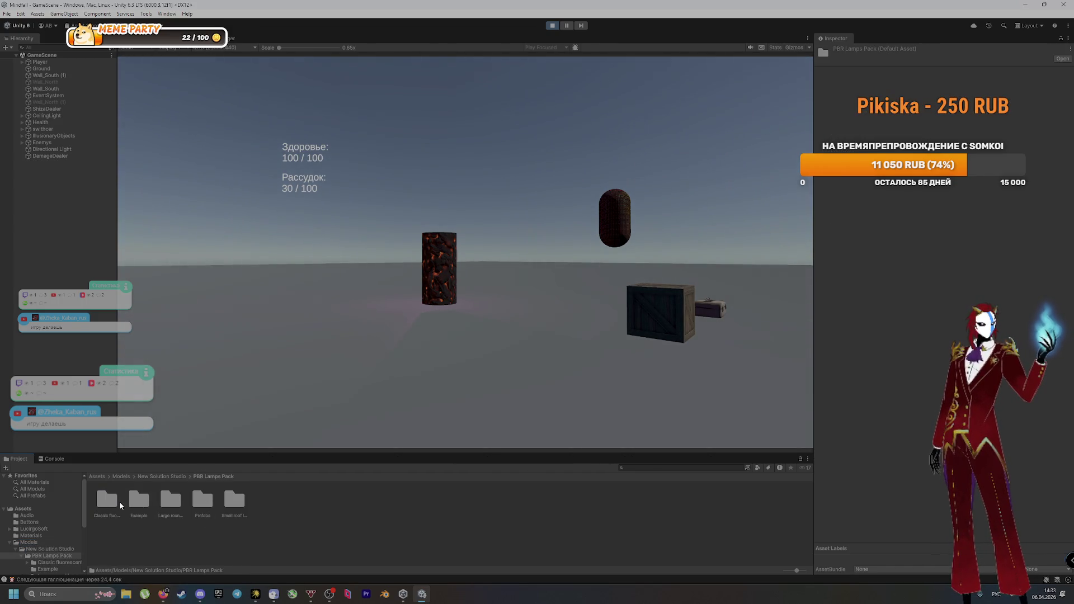
{"action": "left_click", "coordinate": [190, 501]}
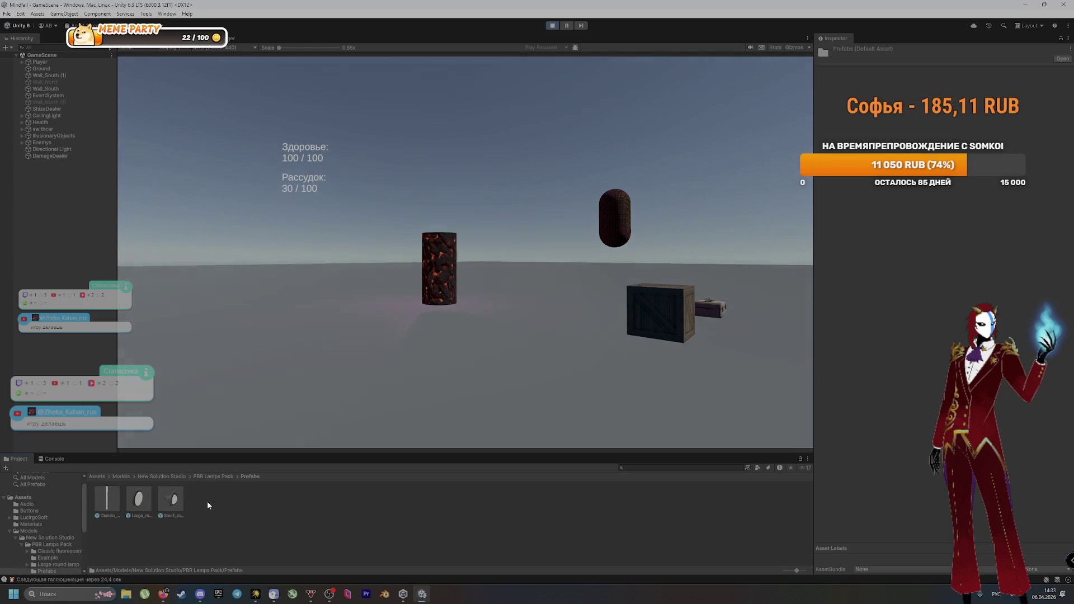
{"action": "double_click", "coordinate": [169, 498]}
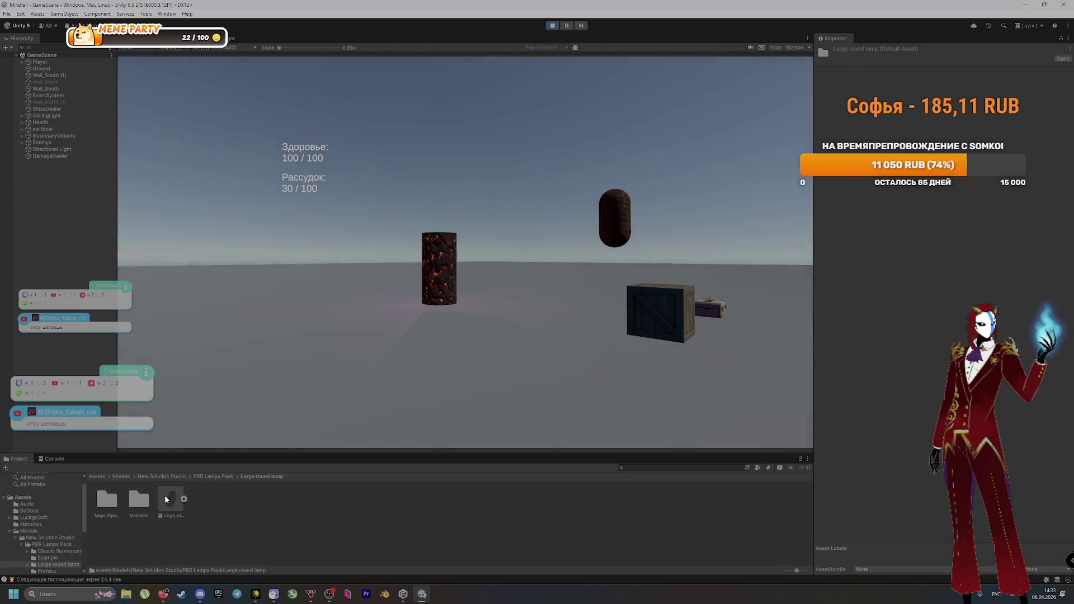
{"action": "double_click", "coordinate": [134, 500]}
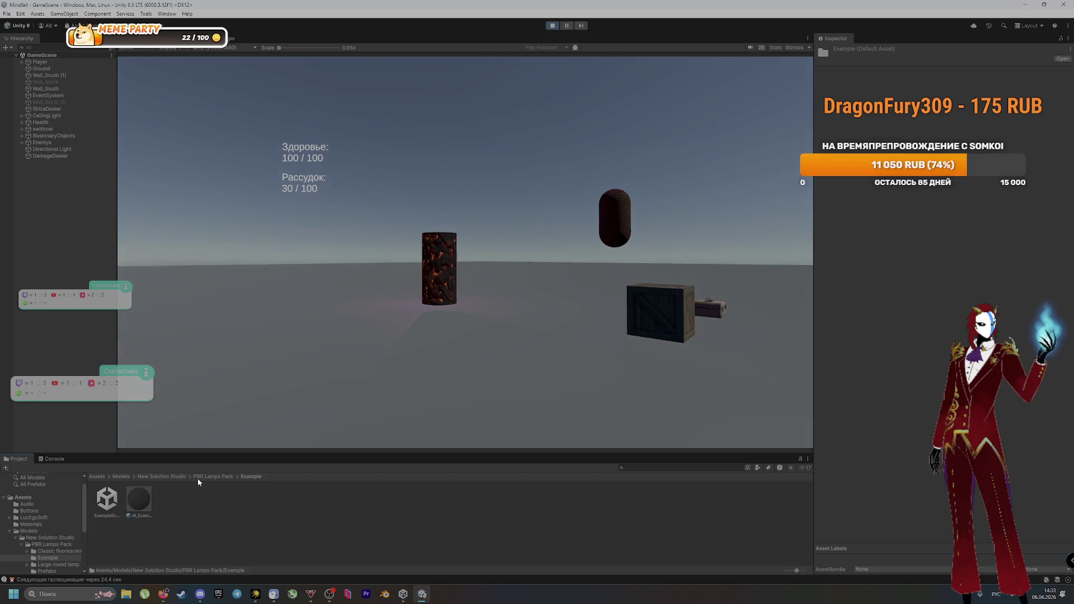
{"action": "left_click", "coordinate": [110, 501]}
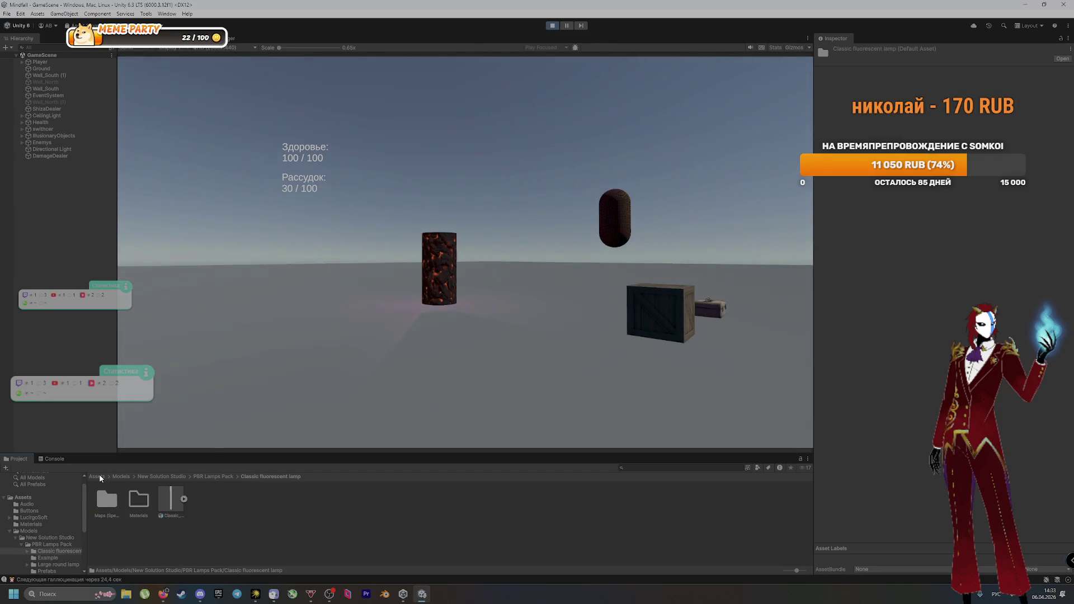
{"action": "left_click", "coordinate": [97, 476]}
Step: Turn off the flashlight, then browse YughuesFreeNatureMaterials, UI Toolkit/UnityThemes and TextMesh Pro folders
{"action": "left_click", "coordinate": [464, 252]}
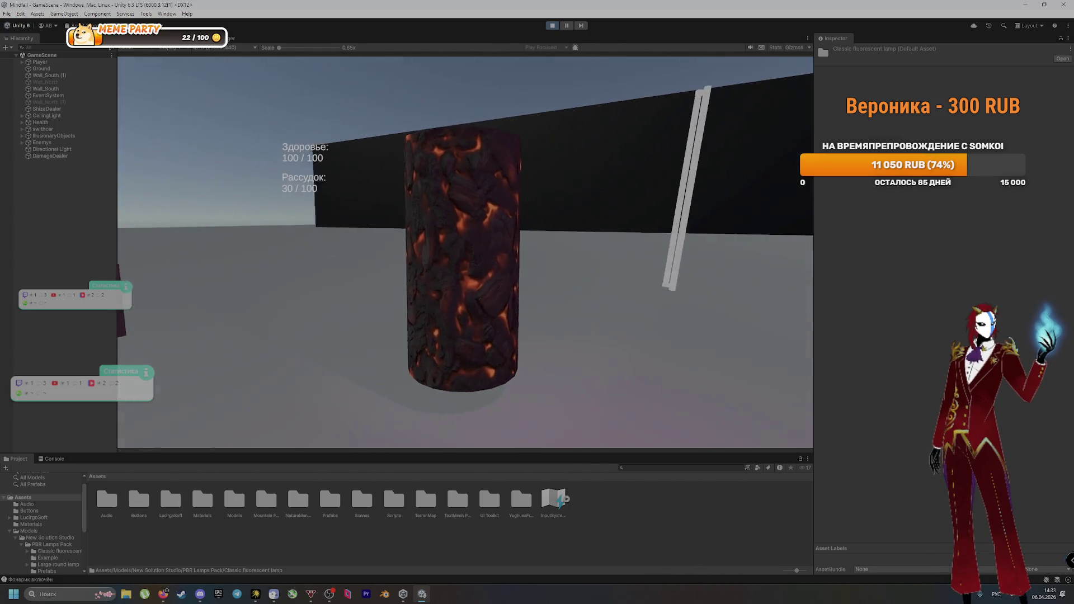
{"action": "key", "text": "f"}
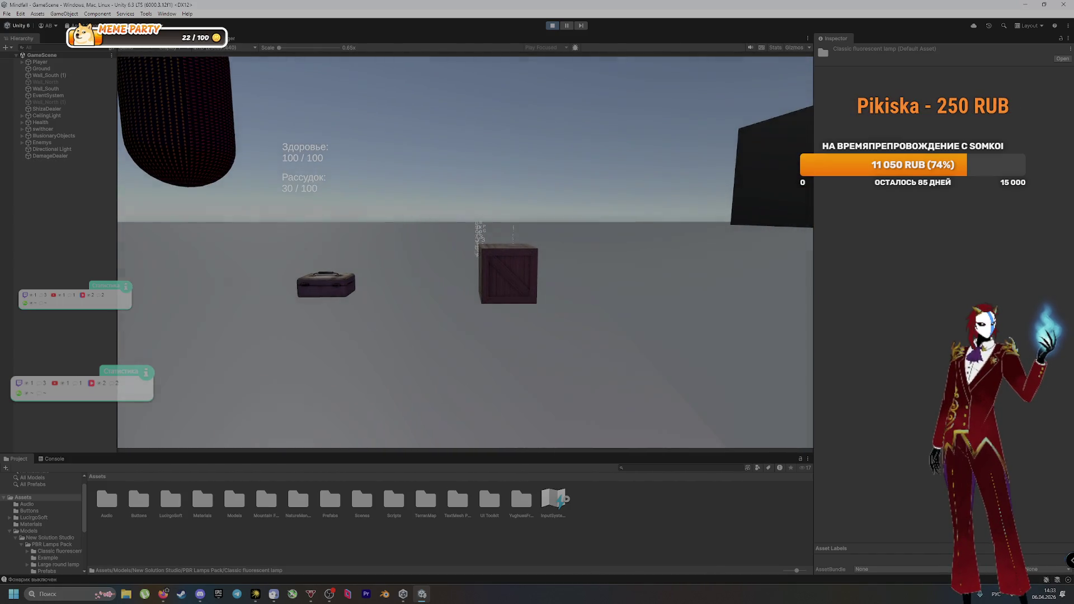
{"action": "scroll", "coordinate": [37, 535], "scroll_direction": "down", "scroll_amount": 5}
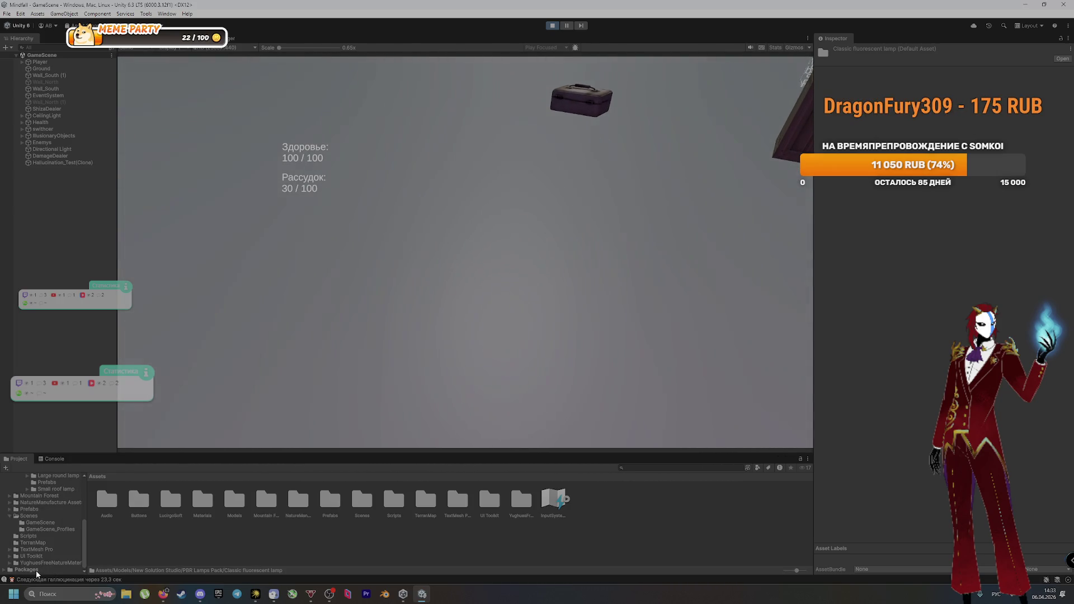
{"action": "left_click", "coordinate": [42, 562]}
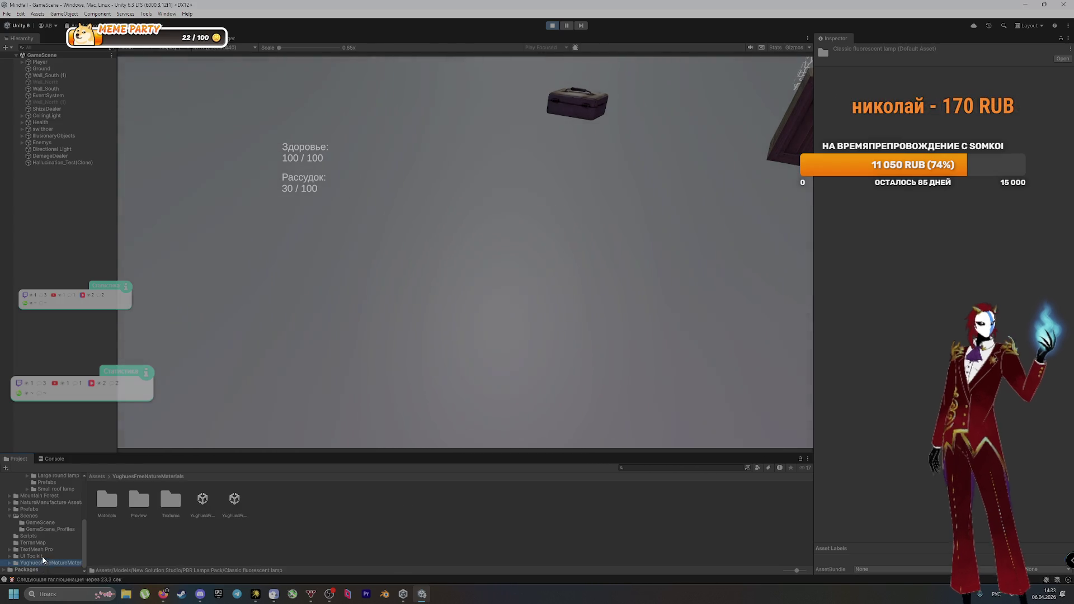
{"action": "left_click", "coordinate": [33, 556]}
{"action": "double_click", "coordinate": [104, 506]}
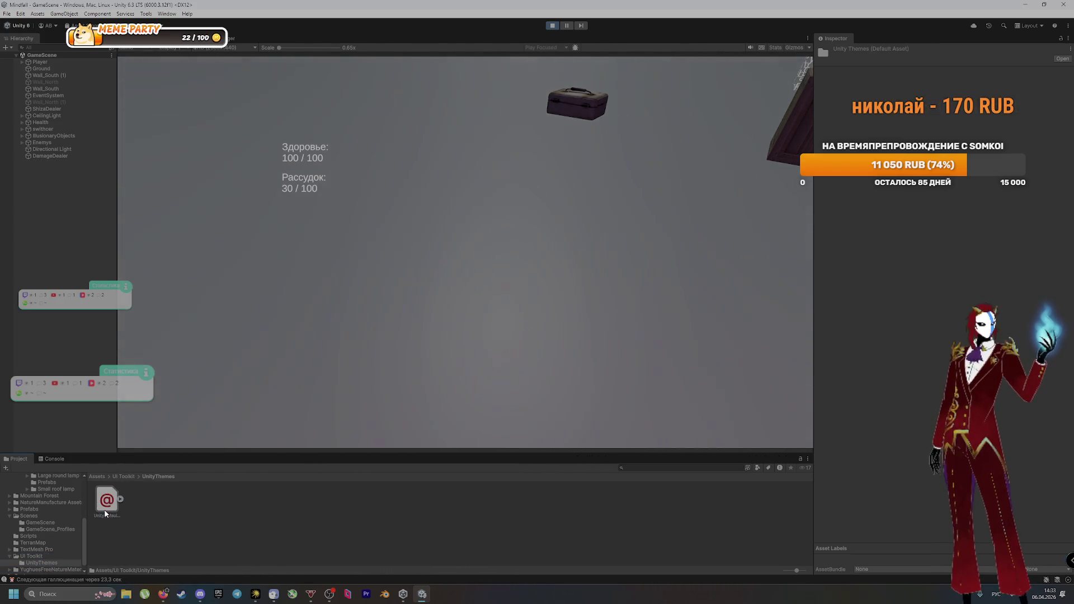
{"action": "left_click", "coordinate": [37, 549]}
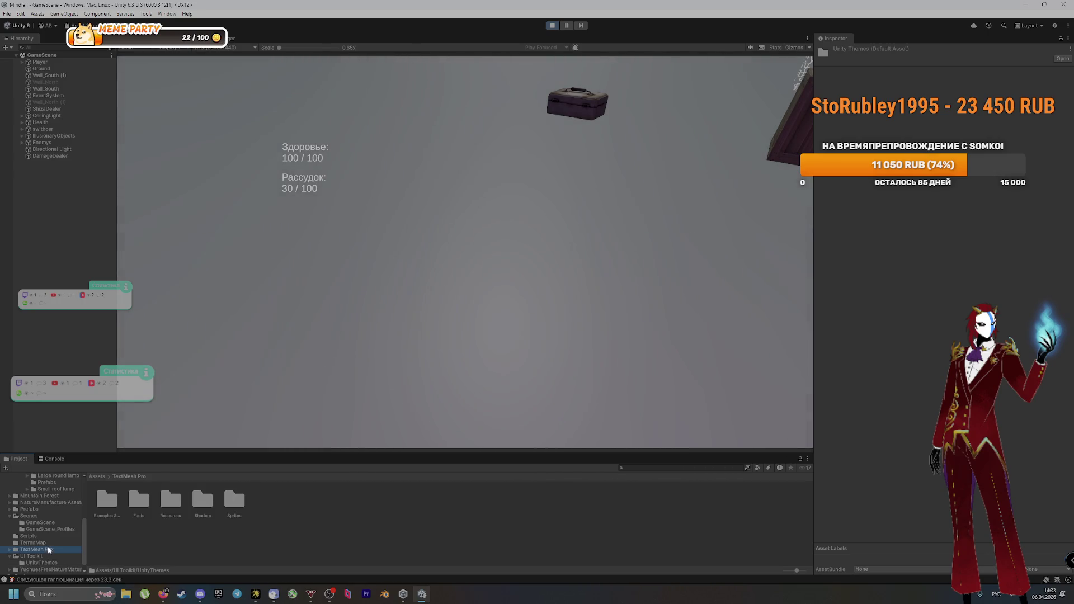
{"action": "scroll", "coordinate": [40, 544], "scroll_direction": "up", "scroll_amount": 3}
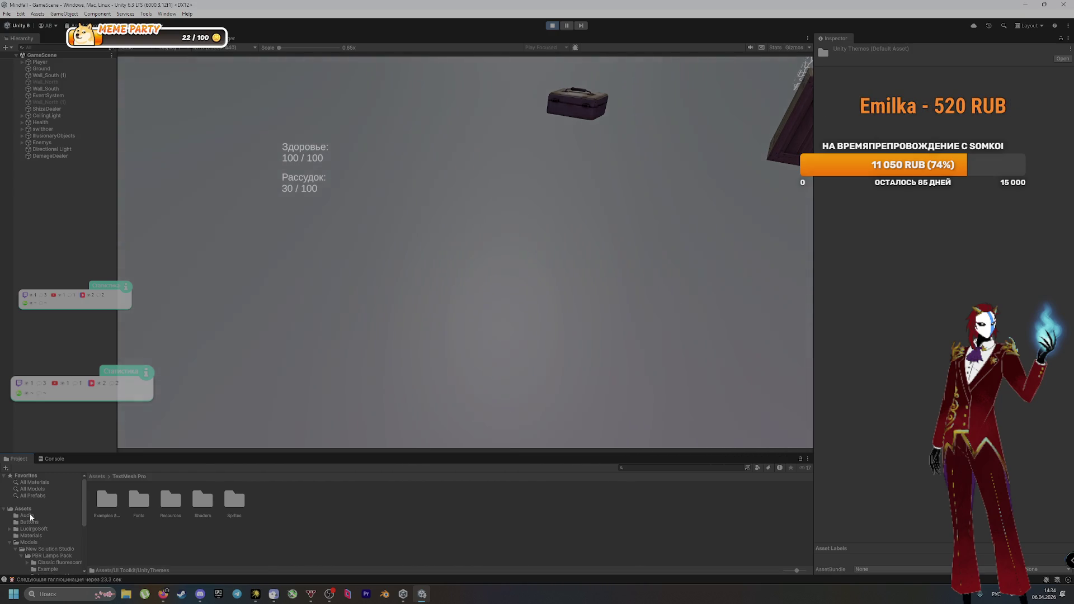
Step: Browse My Assets and the Unity Registry in the Package Manager, then close it
{"action": "left_click", "coordinate": [166, 13]}
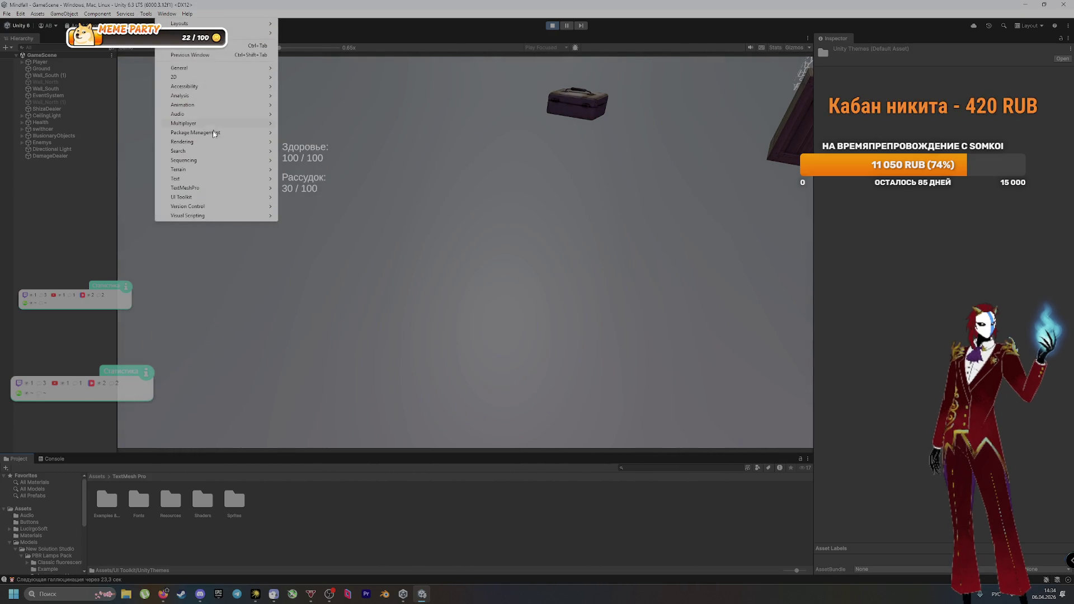
{"action": "mouse_move", "coordinate": [211, 132]}
{"action": "left_click", "coordinate": [305, 132]}
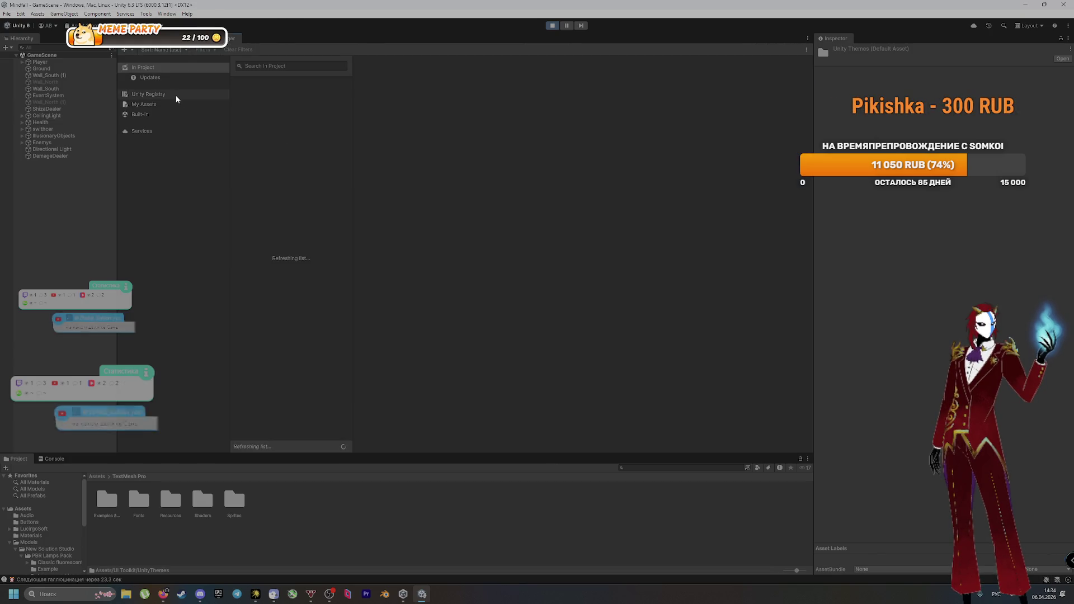
{"action": "left_click", "coordinate": [176, 95]}
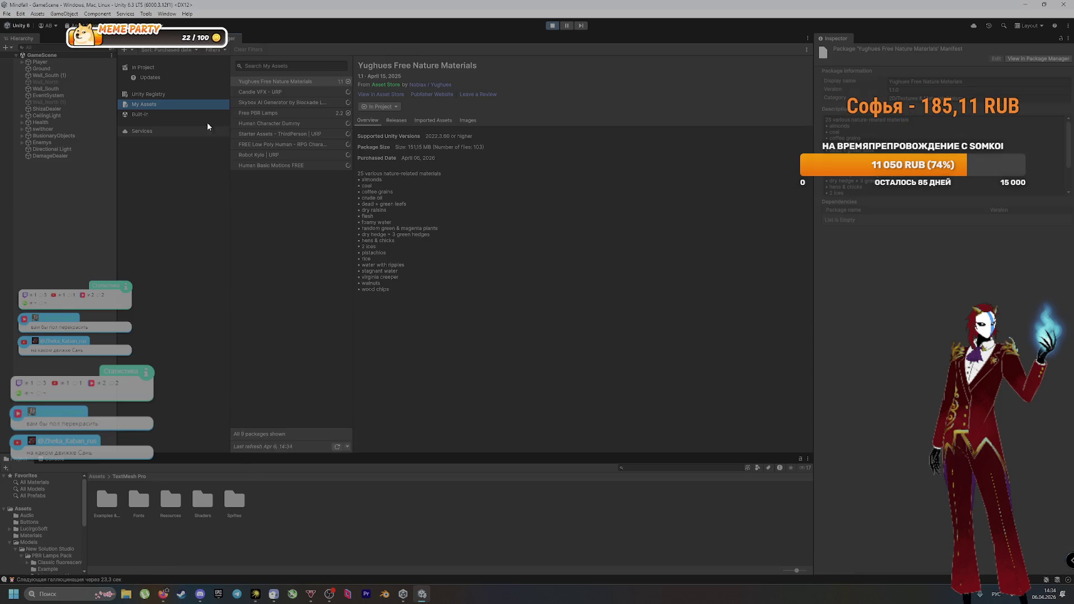
{"action": "left_click", "coordinate": [192, 93]}
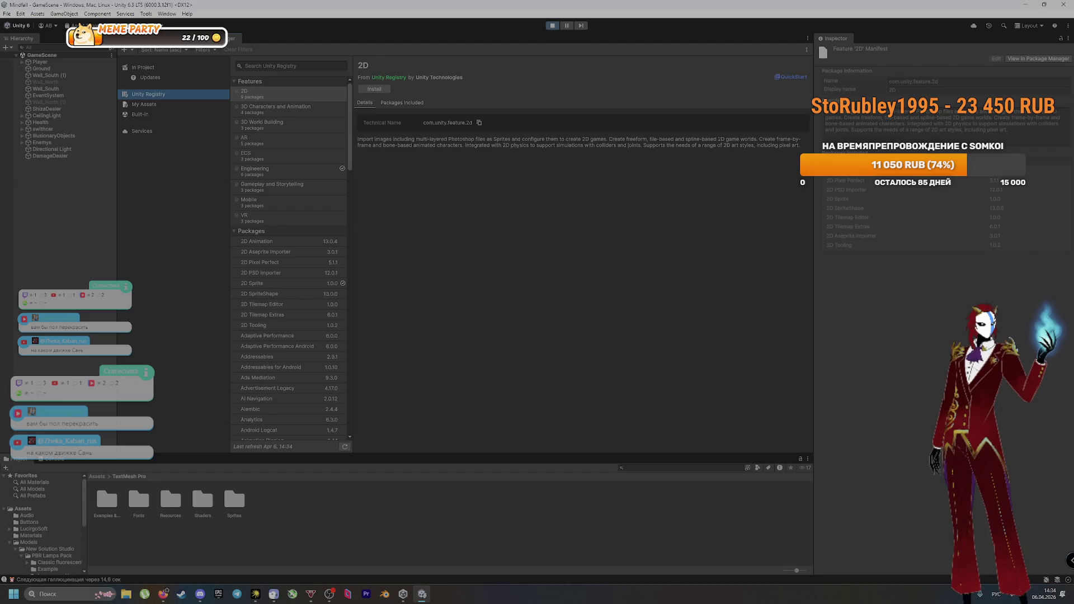
{"action": "key", "text": "ctrl+1"}
Step: Select the Ground plane, return to the running Game view, and bring up the window switcher
{"action": "left_click", "coordinate": [485, 317]}
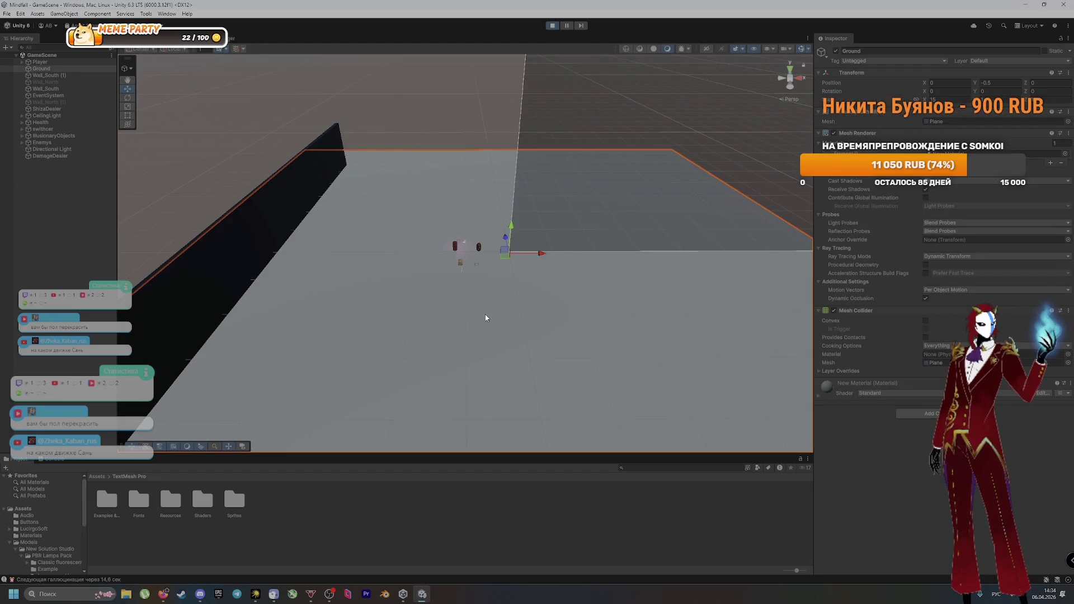
{"action": "key", "text": "ctrl+2"}
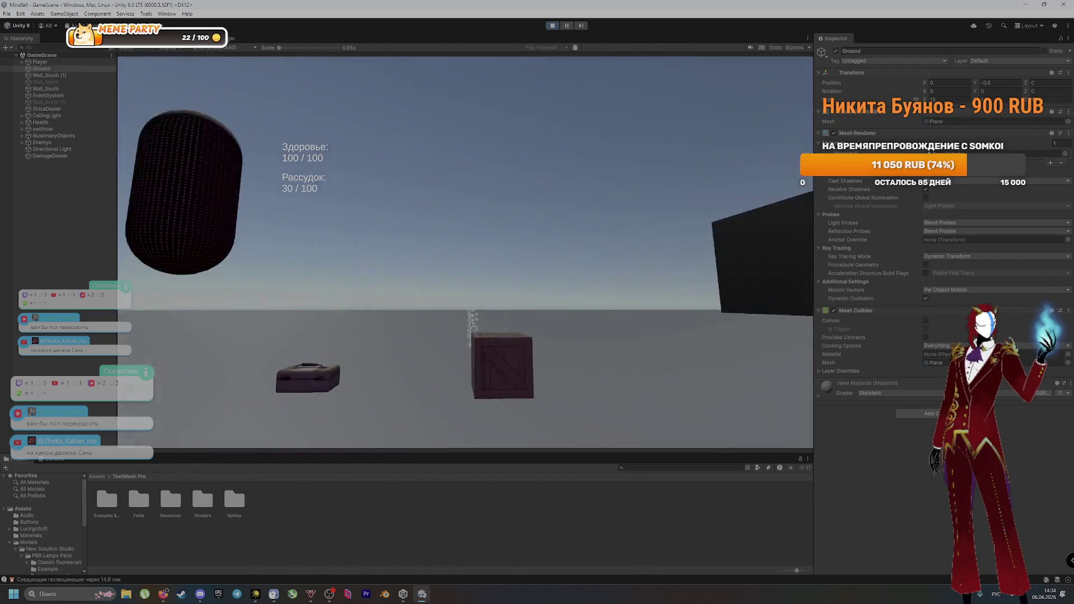
{"action": "key", "text": "alt+Tab"}
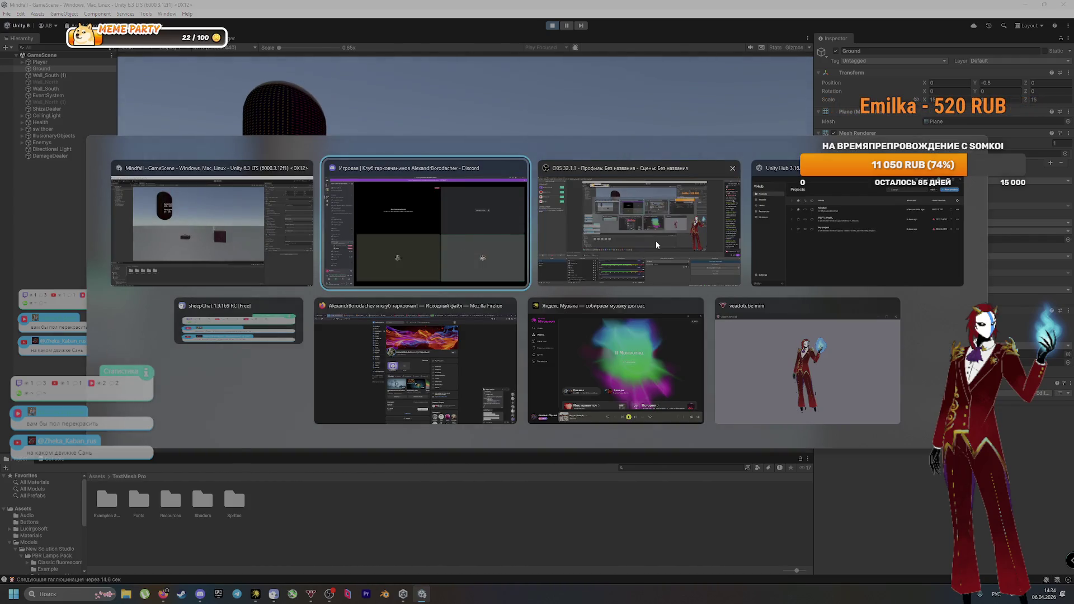
Step: Watch the participant's shared screen in the Discord call, then return to the Unity editor
{"action": "left_click", "coordinate": [424, 241]}
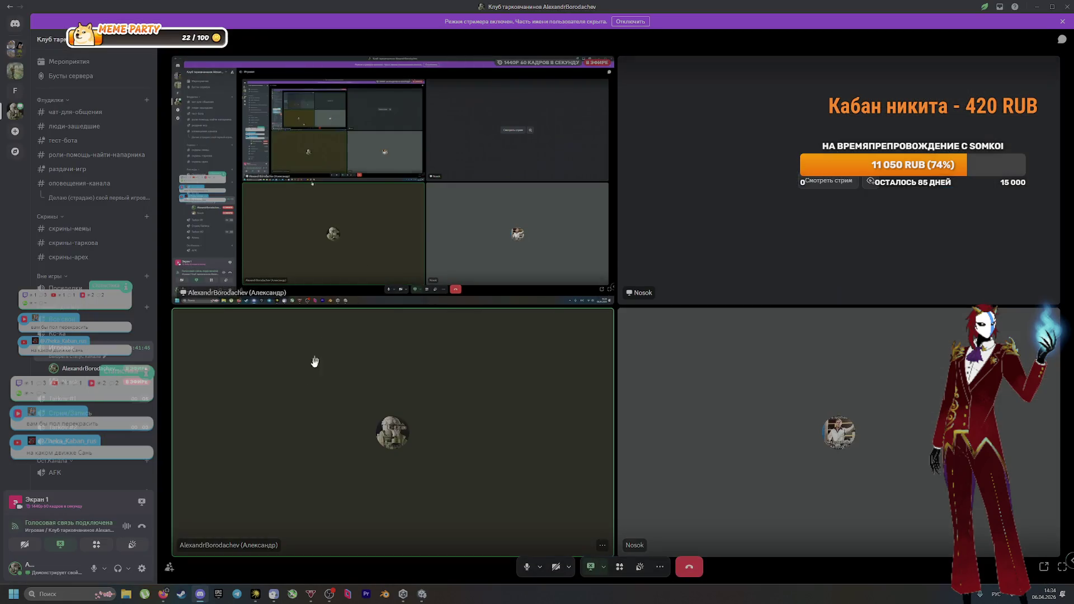
{"action": "left_click", "coordinate": [221, 428]}
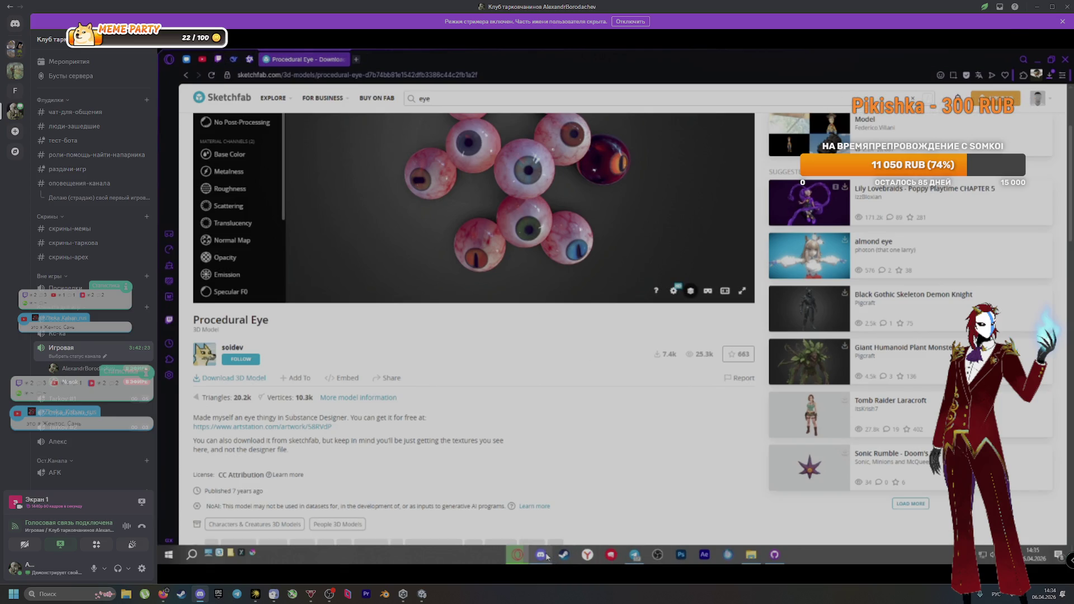
{"action": "left_click", "coordinate": [546, 556]}
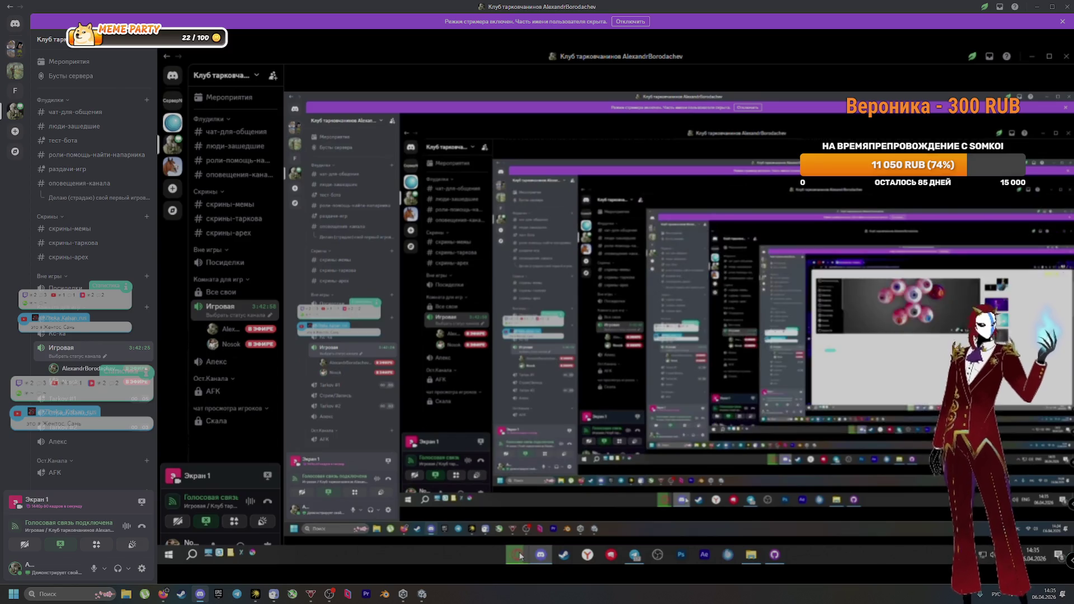
{"action": "left_click", "coordinate": [518, 555]}
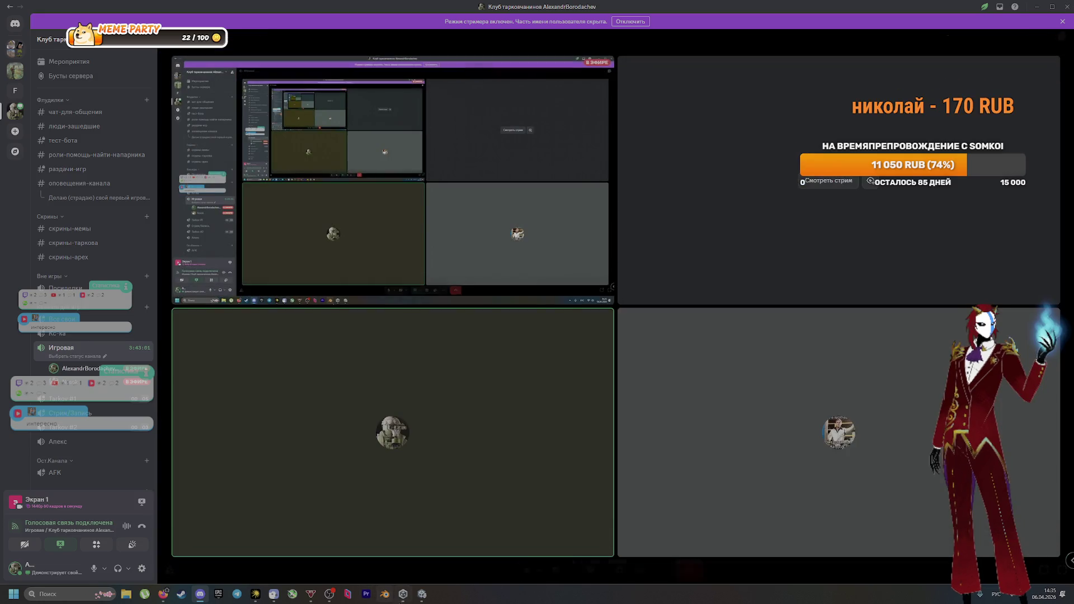
{"action": "left_click", "coordinate": [421, 594]}
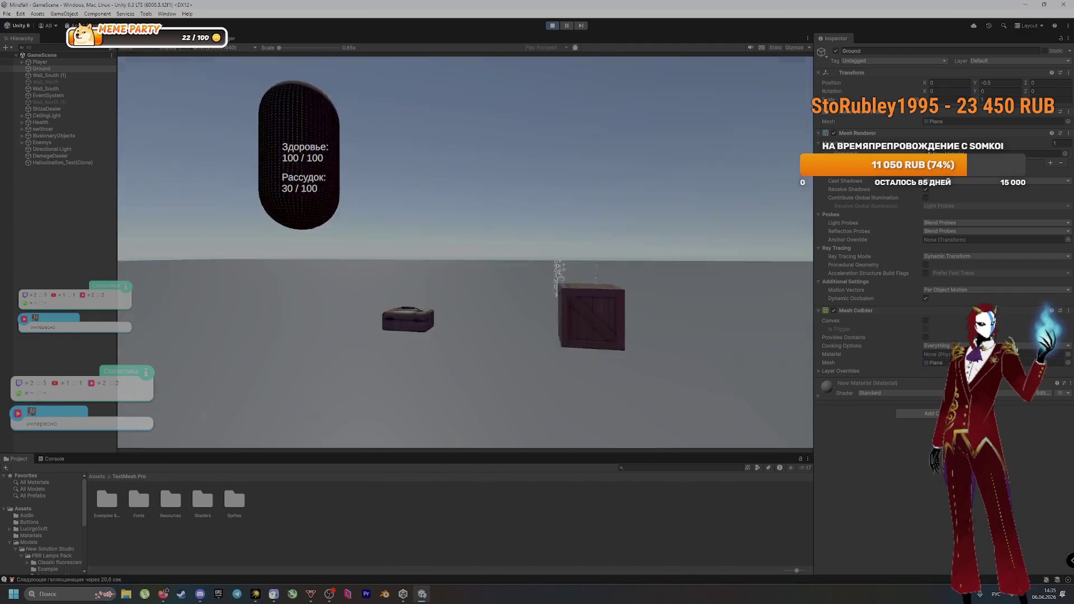
Step: Stop play mode, enlarge the Project panel, and open MainMenu from Assets/Scenes
{"action": "left_click_drag", "start_coordinate": [376, 453], "coordinate": [367, 538]}
{"action": "left_click", "coordinate": [552, 25]}
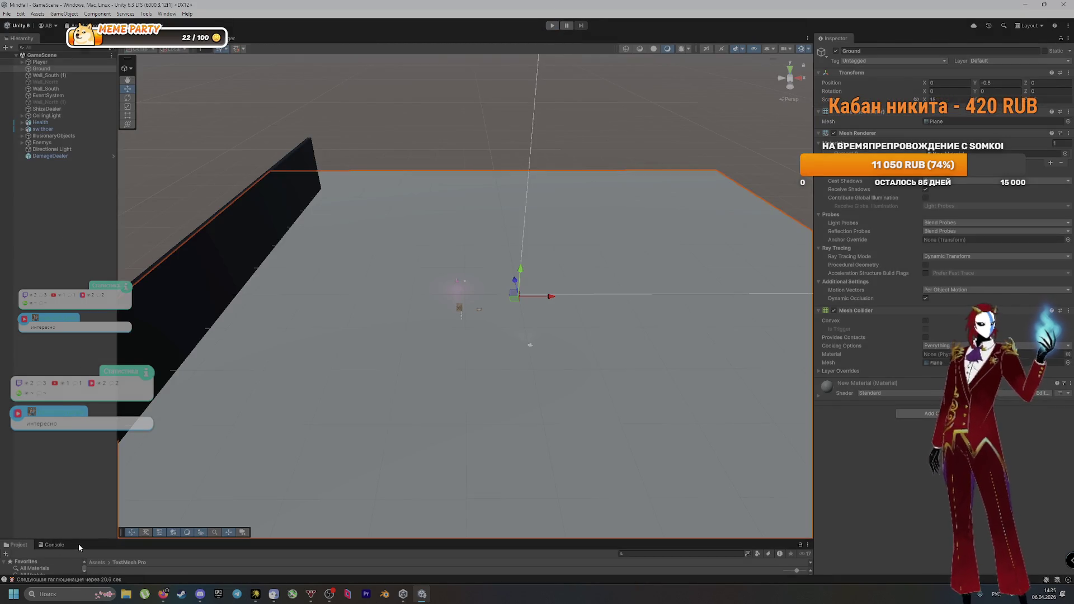
{"action": "left_click_drag", "start_coordinate": [121, 540], "coordinate": [121, 408]}
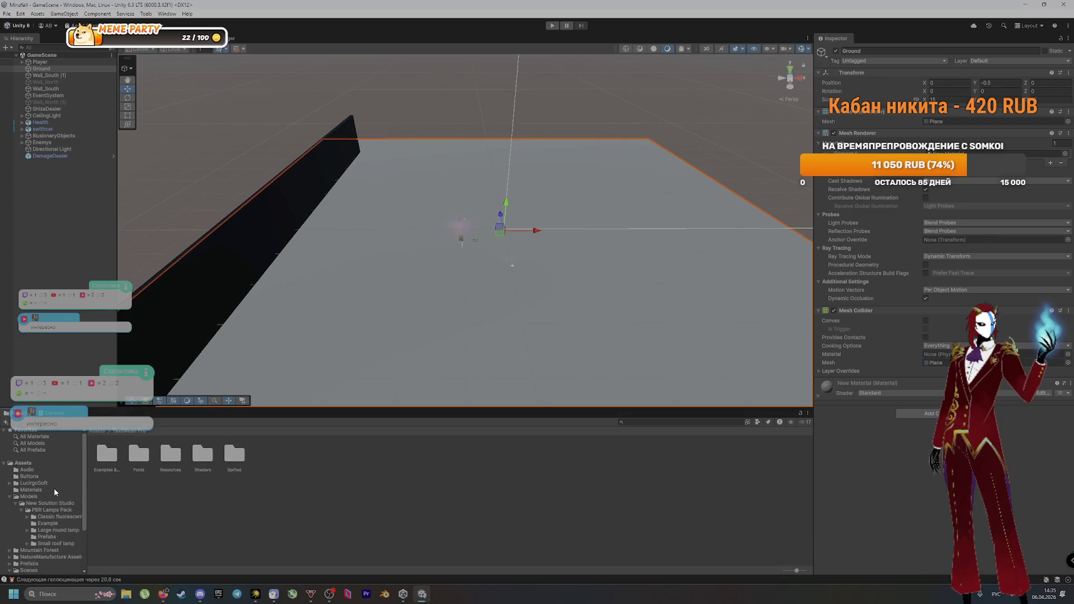
{"action": "left_click", "coordinate": [28, 569]}
{"action": "left_click", "coordinate": [170, 454]}
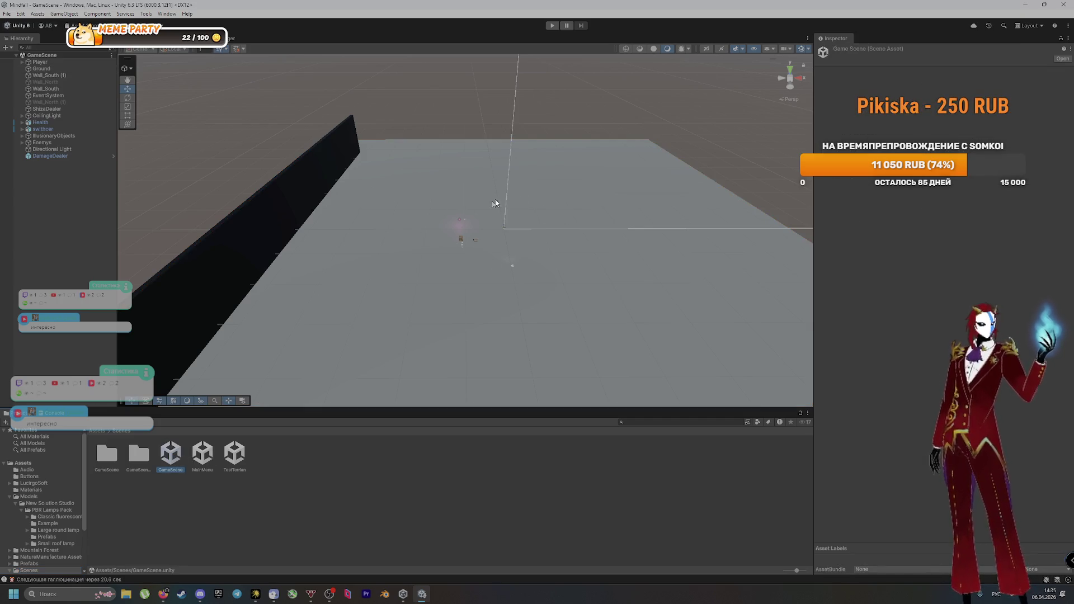
{"action": "double_click", "coordinate": [199, 458]}
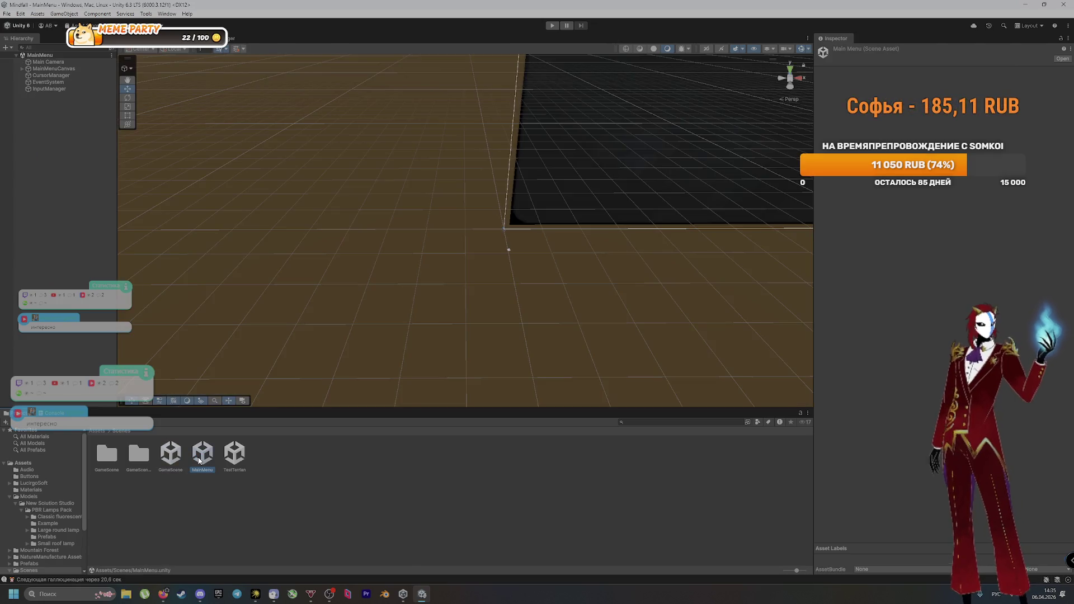
Step: Play the main menu and view the Графика, Звук and Язык settings pages, then go back
{"action": "left_click", "coordinate": [552, 25]}
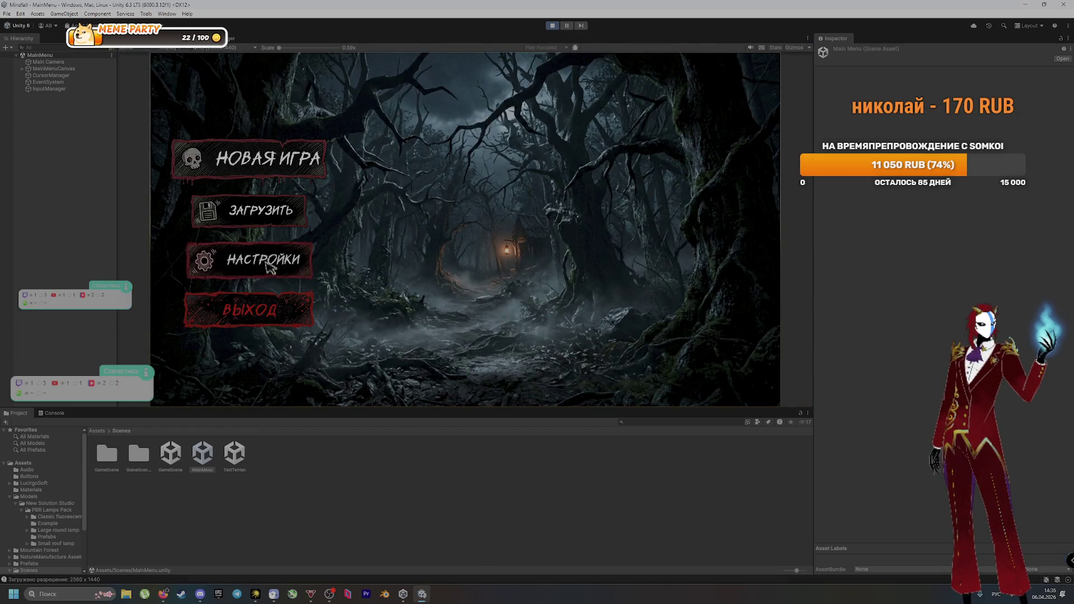
{"action": "left_click", "coordinate": [267, 265]}
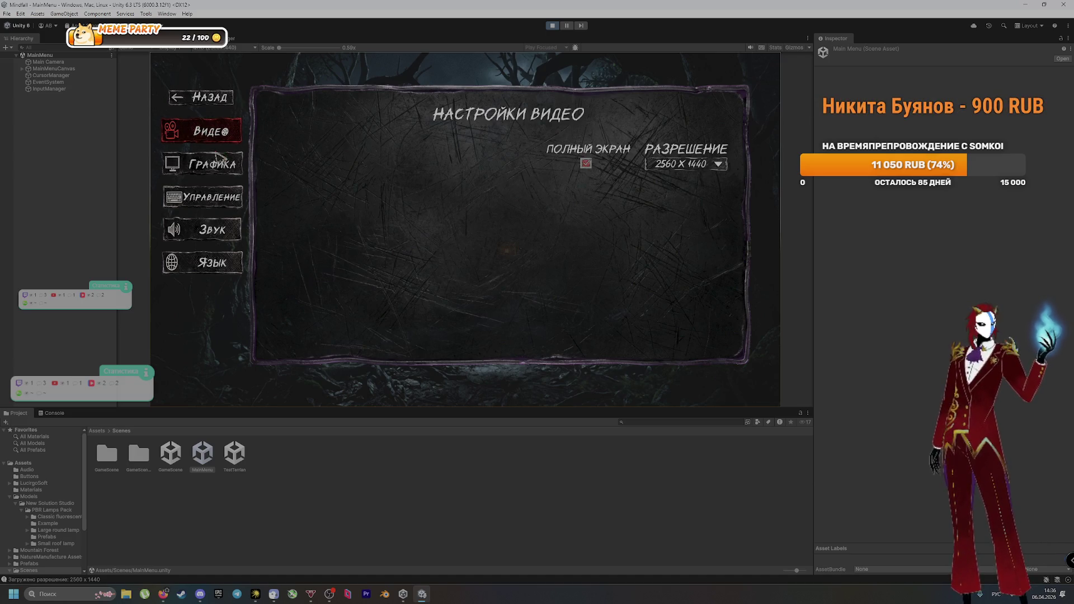
{"action": "left_click", "coordinate": [202, 164]}
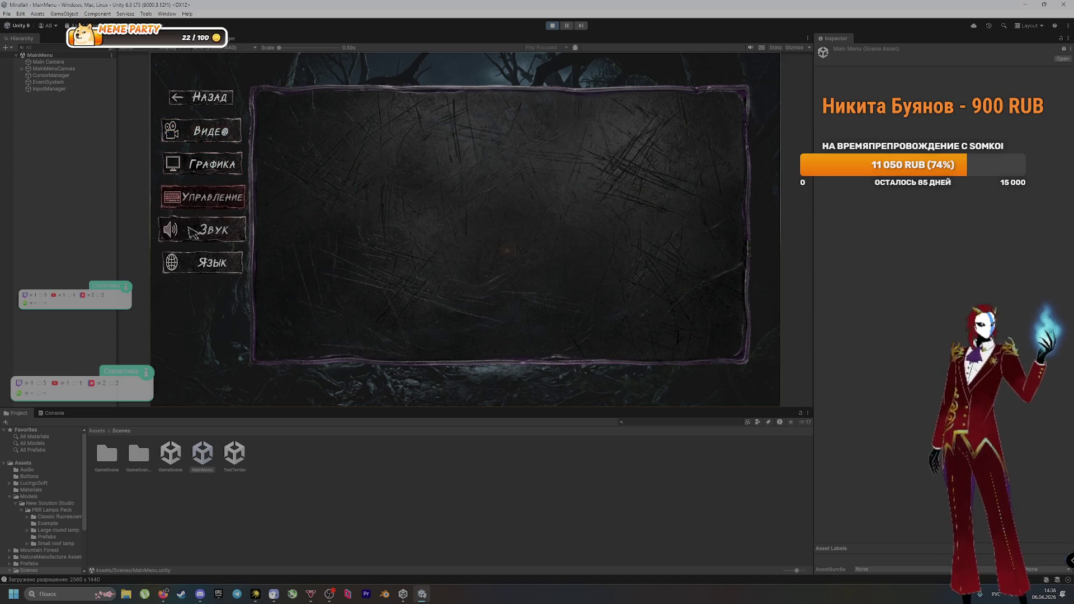
{"action": "left_click", "coordinate": [191, 232]}
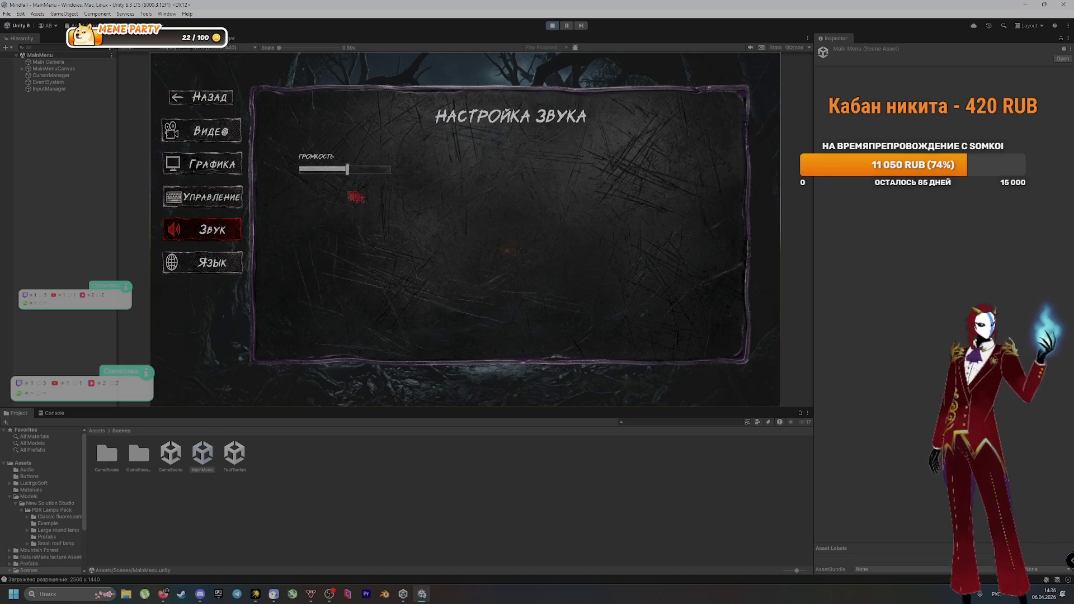
{"action": "left_click", "coordinate": [203, 262]}
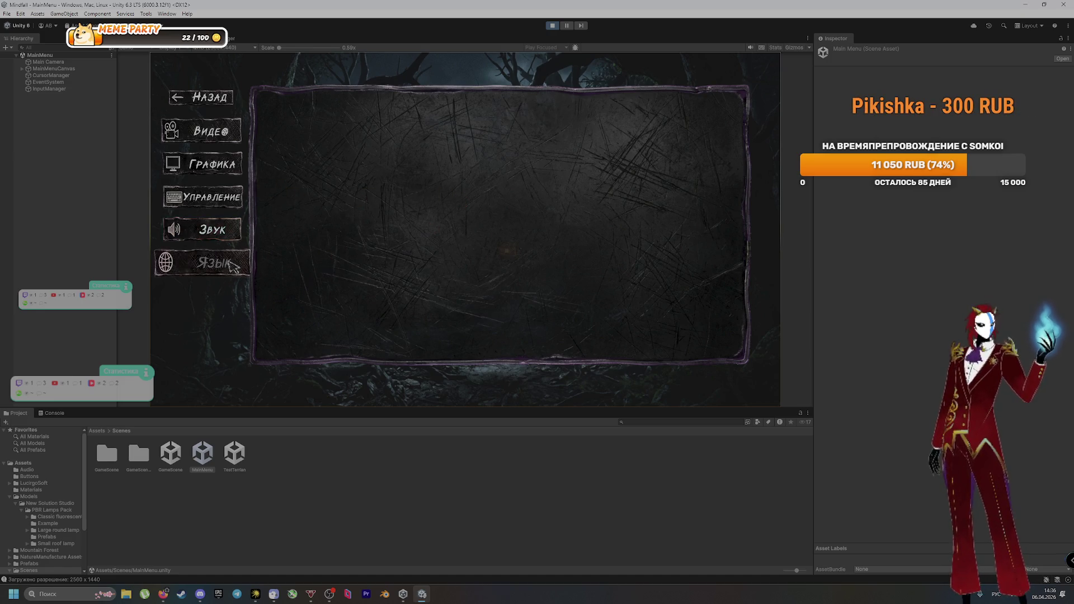
{"action": "left_click", "coordinate": [201, 96]}
Step: Start НОВАЯ ИГРА, walk the player forward, and stop play mode
{"action": "left_click", "coordinate": [263, 159]}
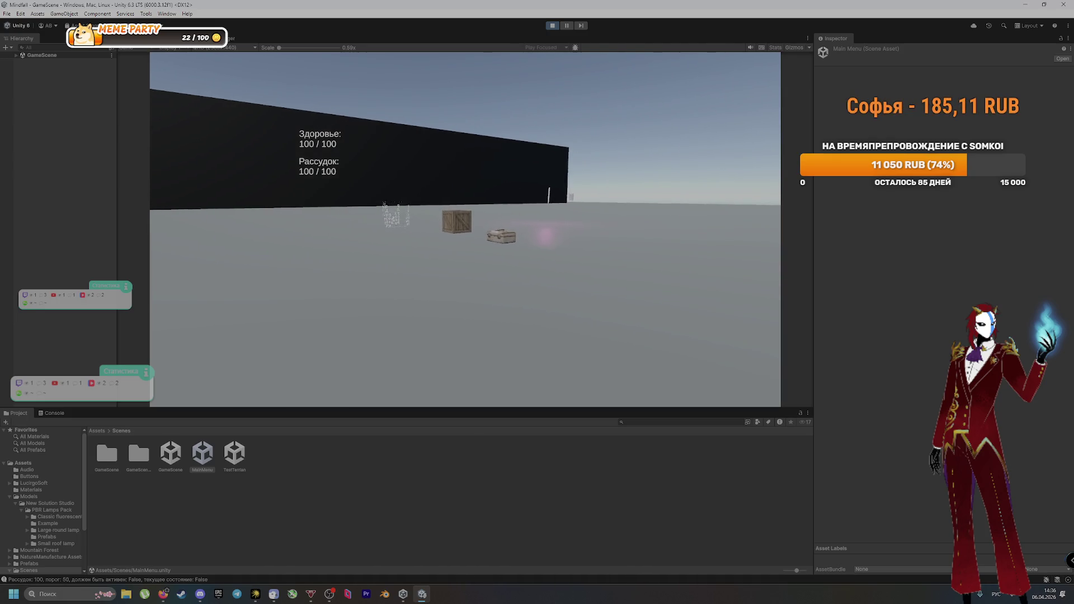
{"action": "key", "text": "w"}
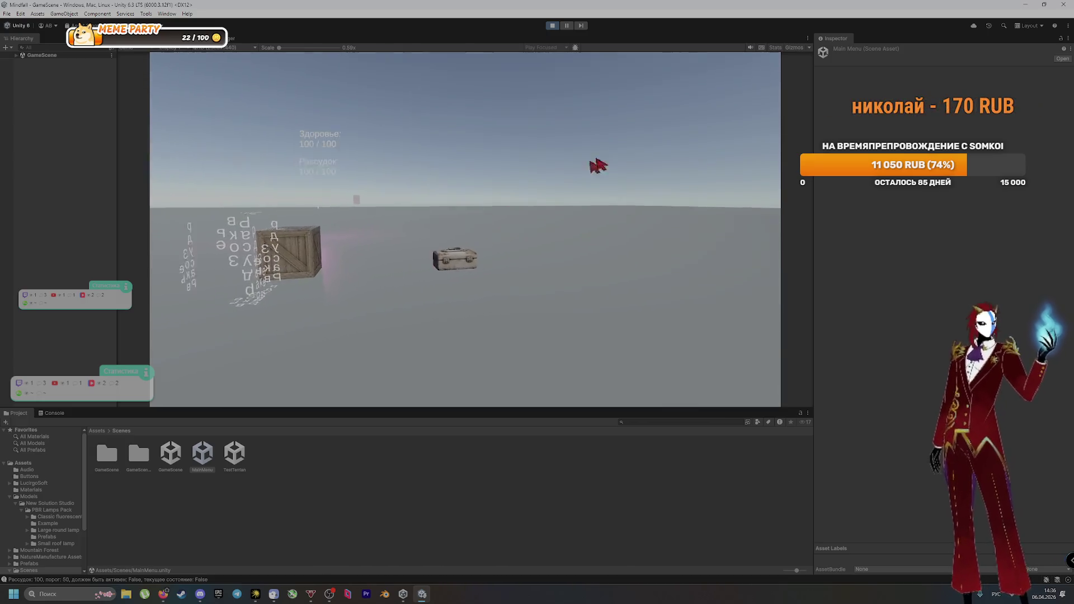
{"action": "left_click", "coordinate": [552, 25]}
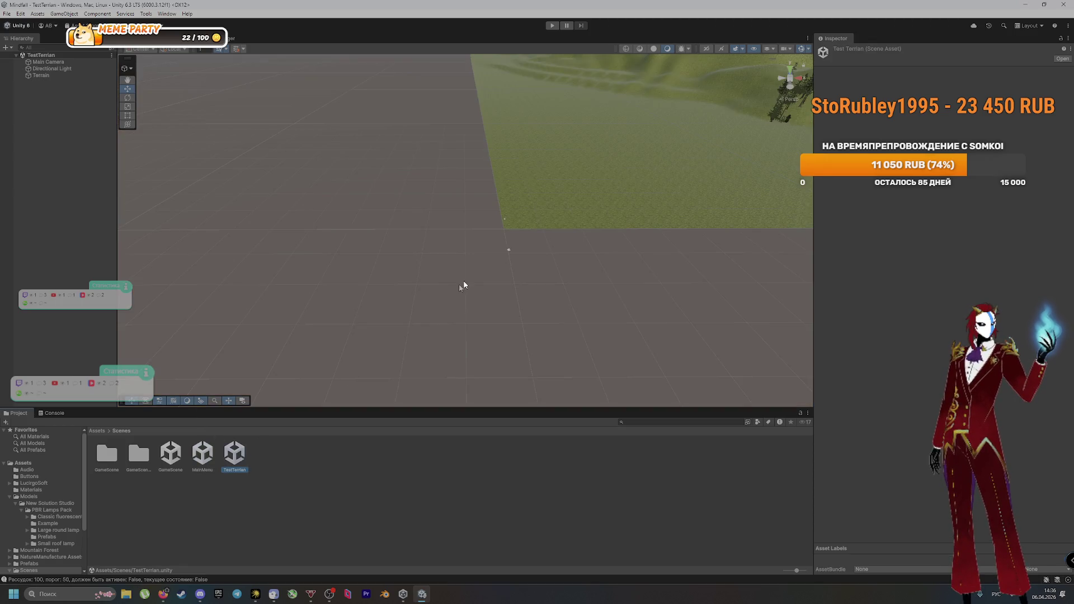
Step: Pan and zoom over the forested TestTerrian terrain, then reopen GameScene
{"action": "mouse_move", "coordinate": [570, 157]}
{"action": "left_mouse_down"}
{"action": "mouse_move", "coordinate": [280, 311]}
{"action": "mouse_move", "coordinate": [541, 199]}
{"action": "mouse_move", "coordinate": [357, 290]}
{"action": "mouse_move", "coordinate": [431, 220]}
{"action": "left_mouse_up"}
{"action": "scroll", "coordinate": [432, 220], "scroll_direction": "down", "scroll_amount": 10}
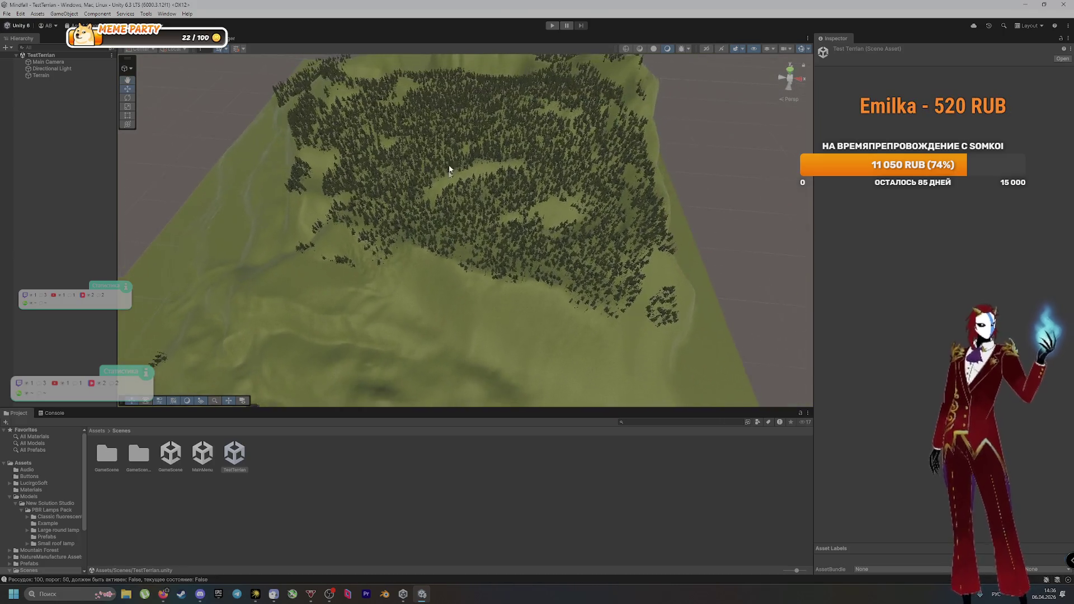
{"action": "scroll", "coordinate": [507, 229], "scroll_direction": "up", "scroll_amount": 2}
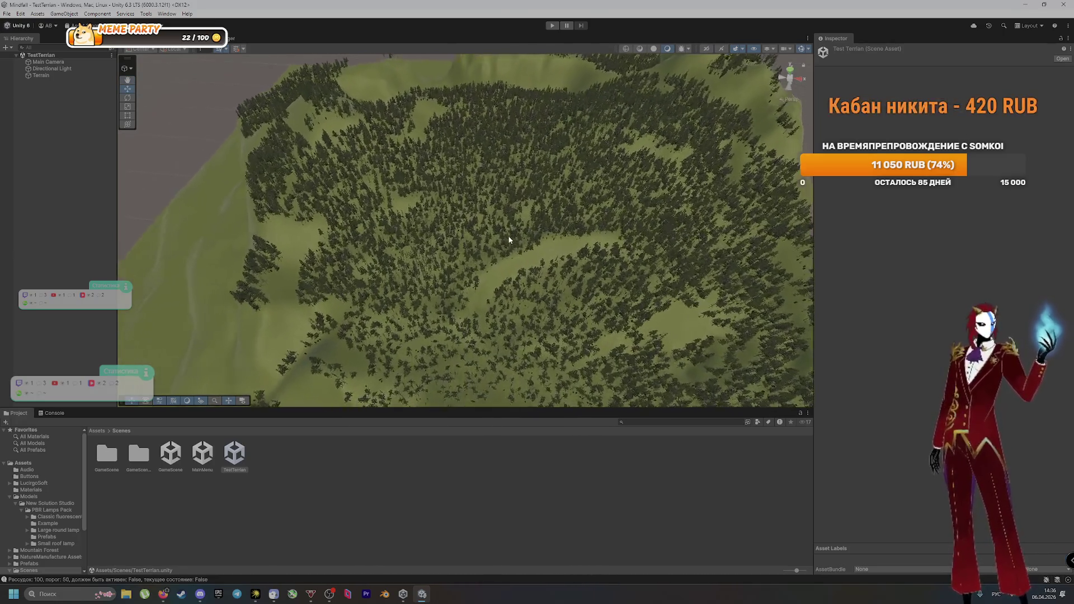
{"action": "scroll", "coordinate": [504, 226], "scroll_direction": "up", "scroll_amount": 5}
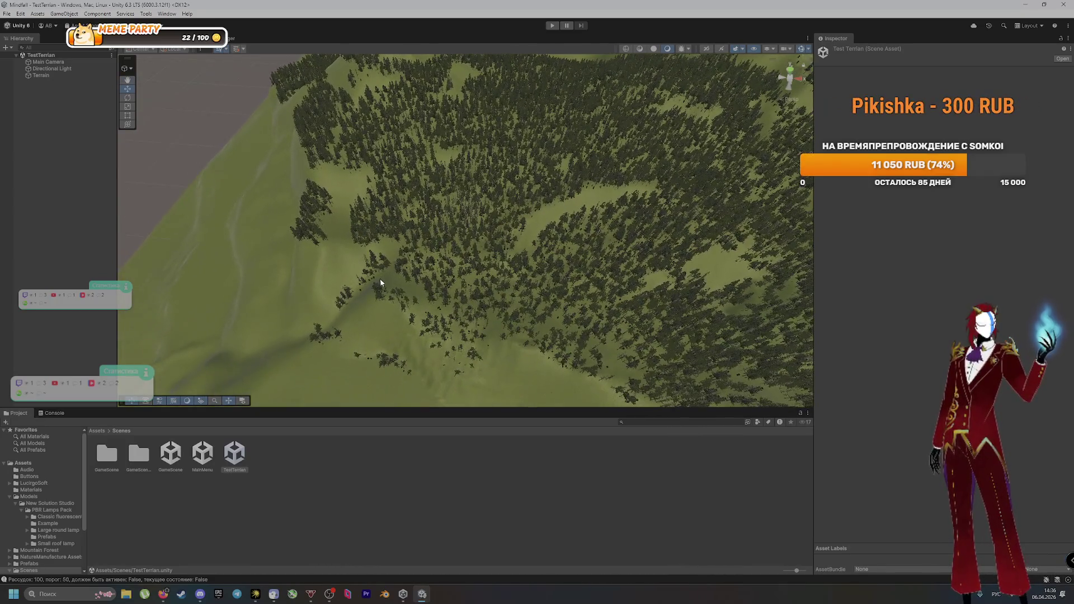
{"action": "scroll", "coordinate": [380, 282], "scroll_direction": "up", "scroll_amount": 3}
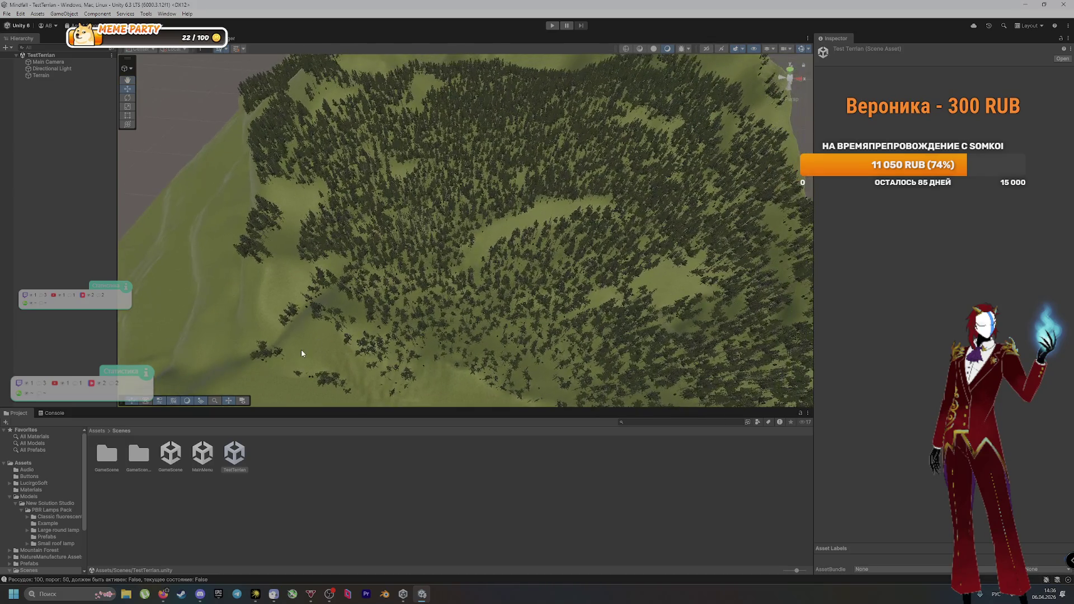
{"action": "double_click", "coordinate": [171, 463]}
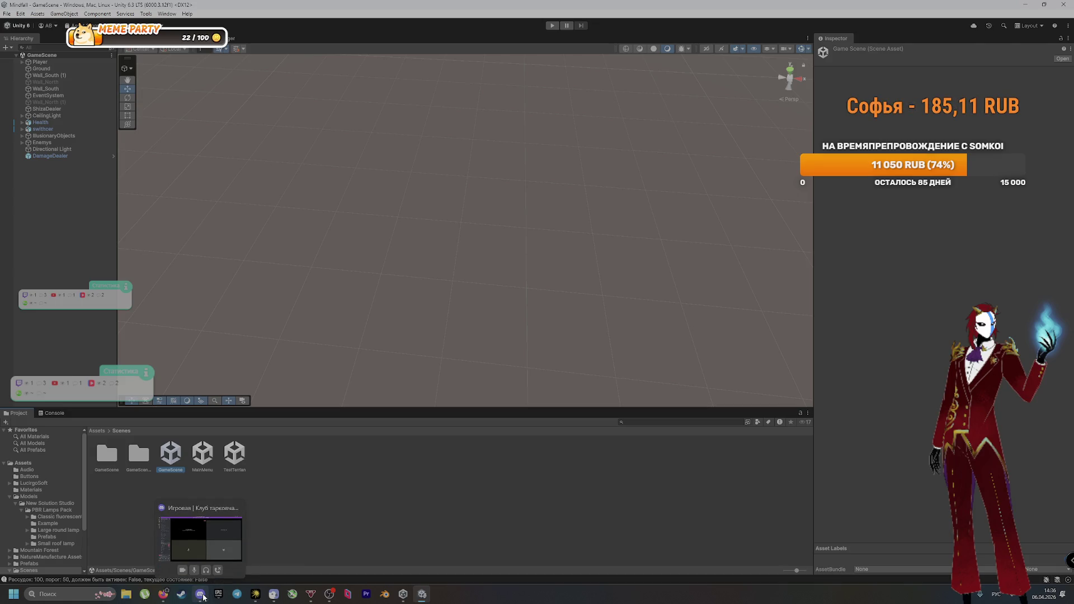
Step: Switch the OBS stream to the Нужен перерыв break scene
{"action": "left_click", "coordinate": [201, 595]}
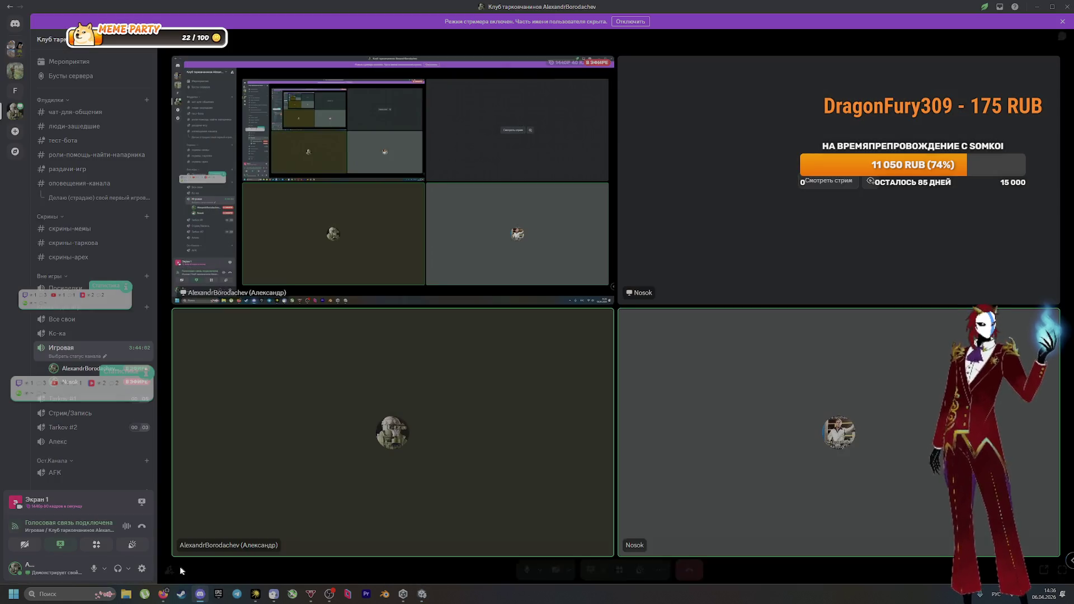
{"action": "left_click", "coordinate": [412, 593]}
{"action": "left_click", "coordinate": [78, 462]}
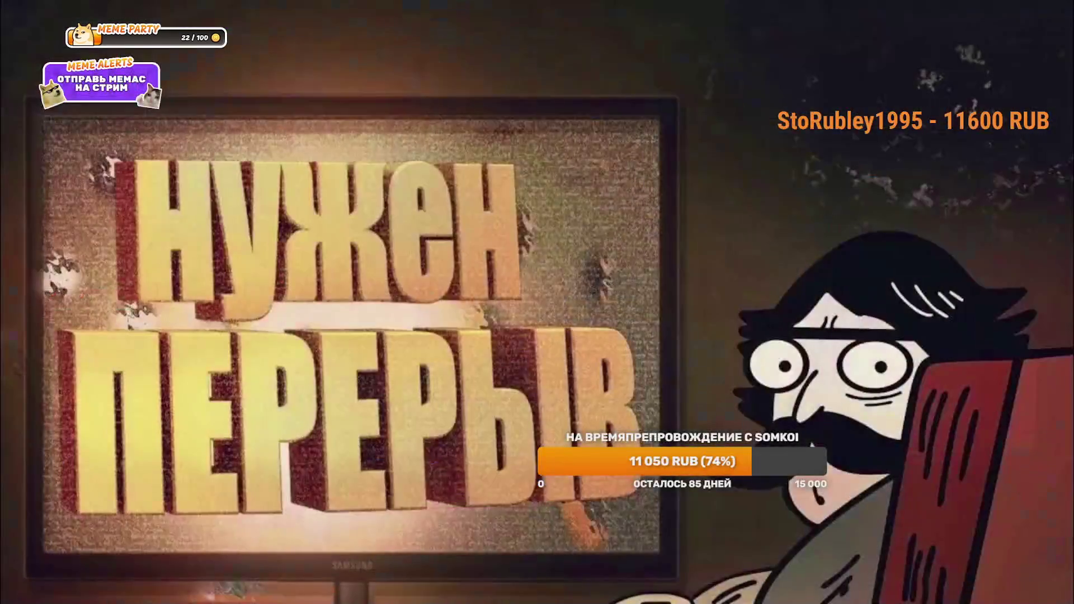